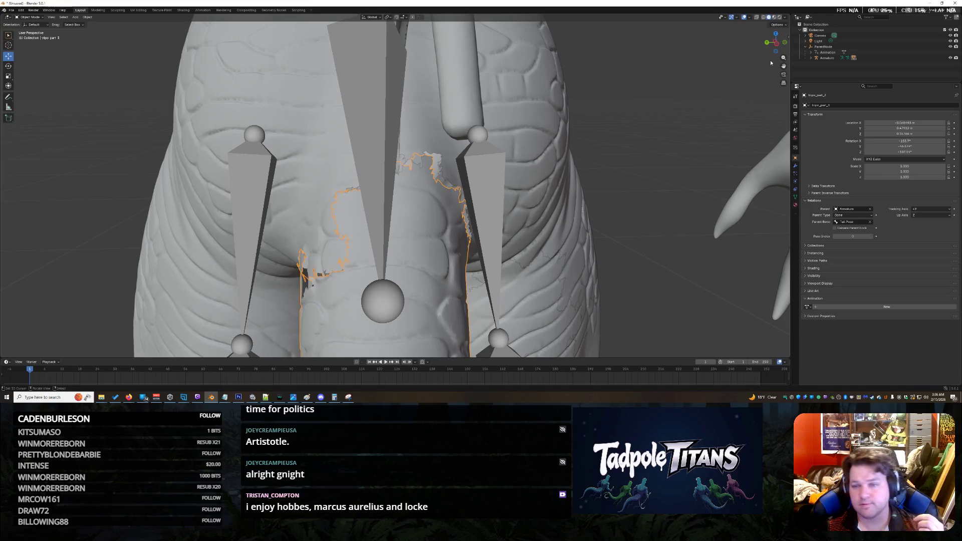
Show the sidebar's Tool settings and set the transform orientation to Cursor.
{"action": "left_click", "coordinate": [789, 37]}
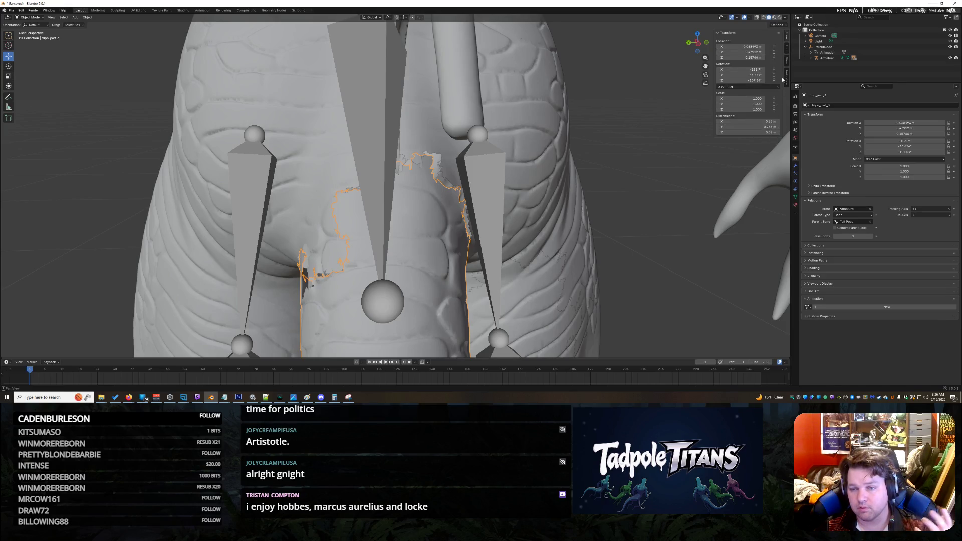
{"action": "left_click", "coordinate": [788, 49]}
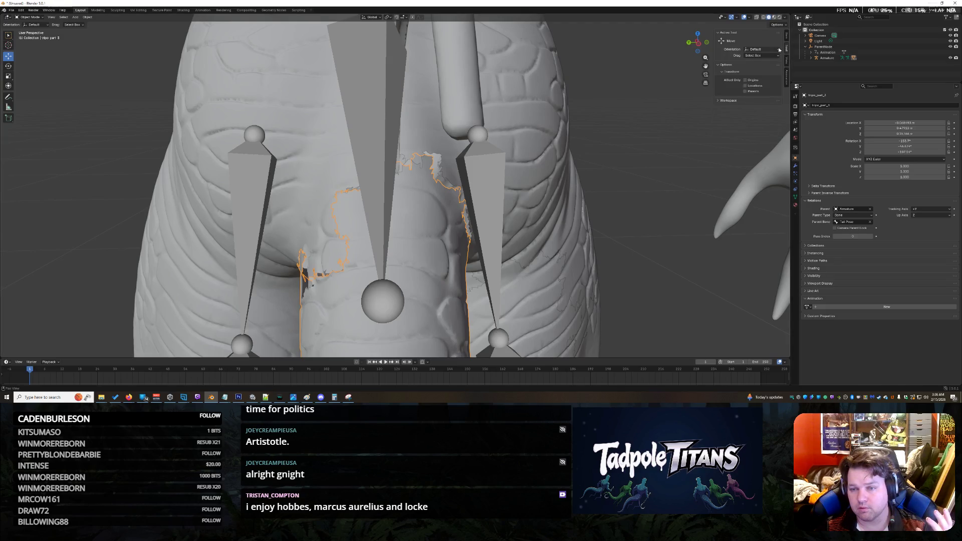
{"action": "left_click", "coordinate": [765, 49]}
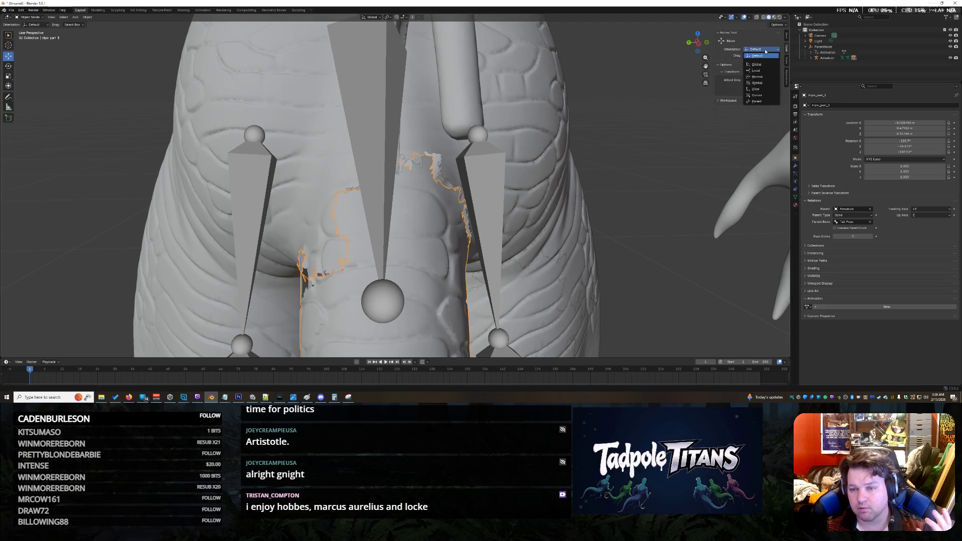
{"action": "left_click", "coordinate": [756, 95]}
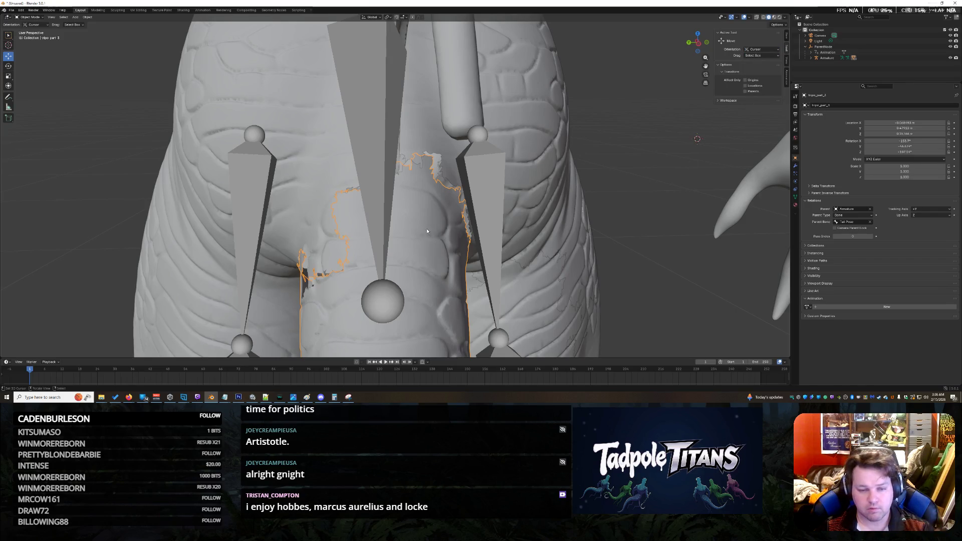
With the Rotate tool active, change the transform orientation from Cursor to Parent.
{"action": "left_click", "coordinate": [8, 66]}
{"action": "left_click", "coordinate": [8, 57]}
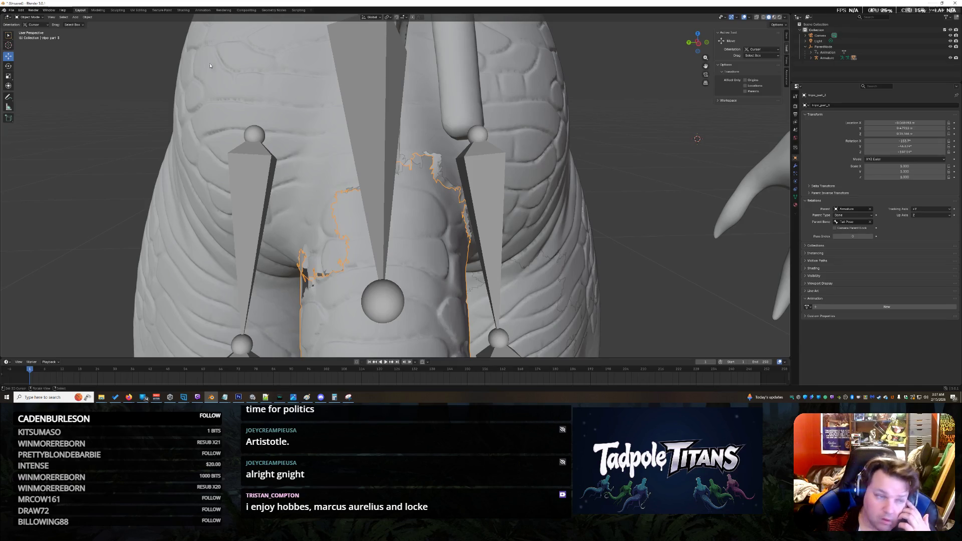
{"action": "left_click", "coordinate": [773, 56]}
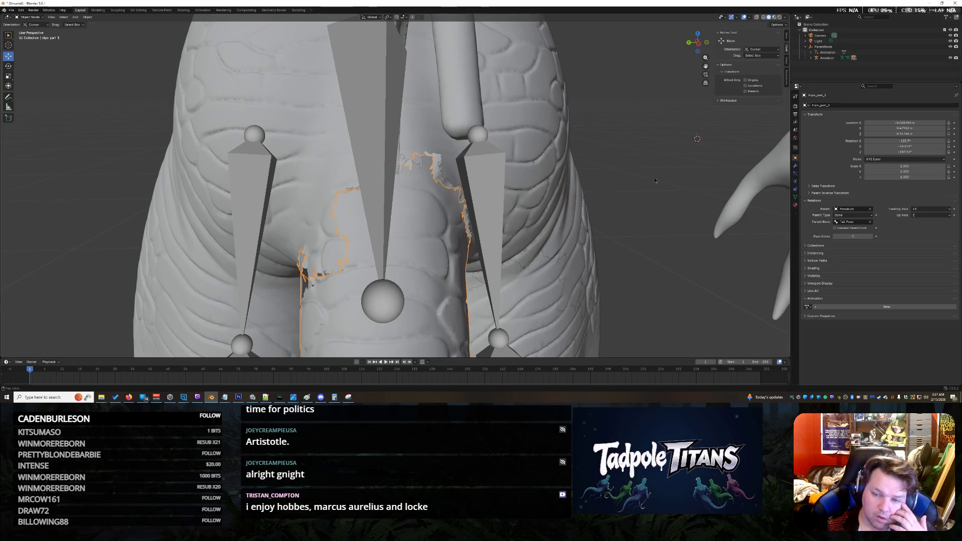
{"action": "left_click", "coordinate": [767, 48]}
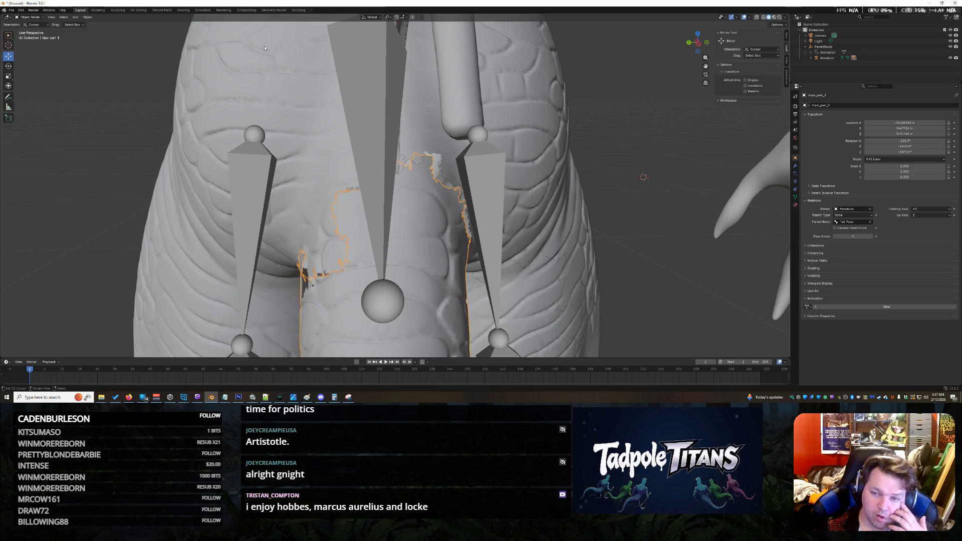
{"action": "left_click", "coordinate": [9, 67]}
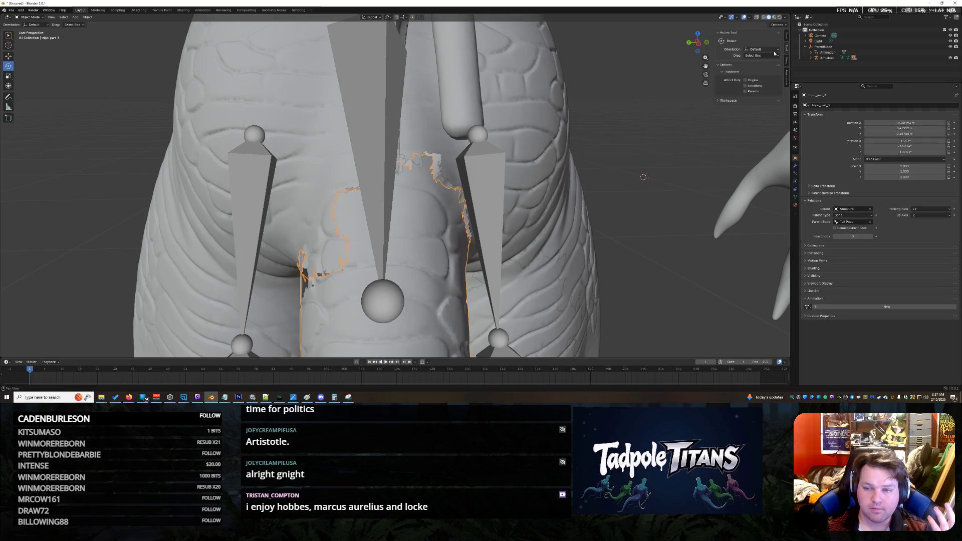
{"action": "left_click", "coordinate": [758, 50]}
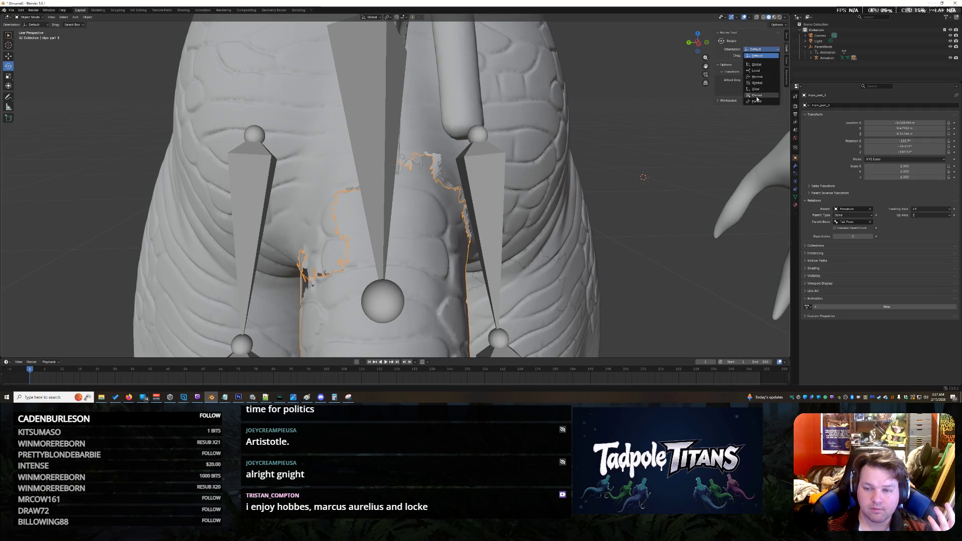
{"action": "left_click", "coordinate": [757, 95]}
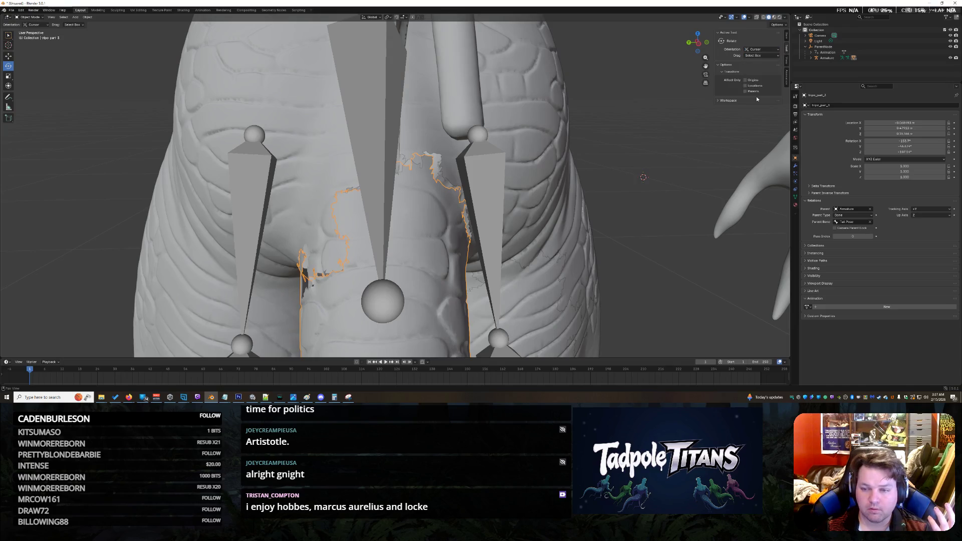
{"action": "left_click", "coordinate": [758, 49]}
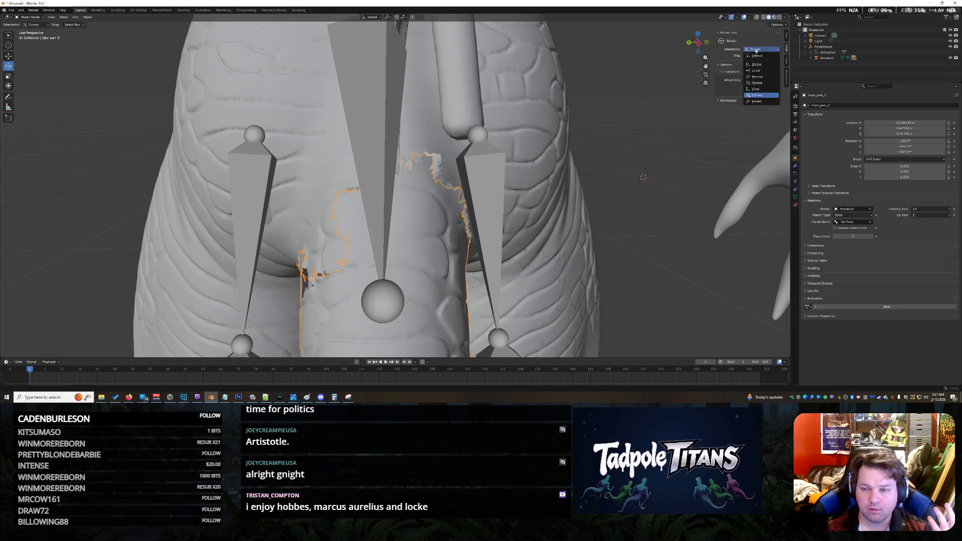
{"action": "left_click", "coordinate": [757, 103]}
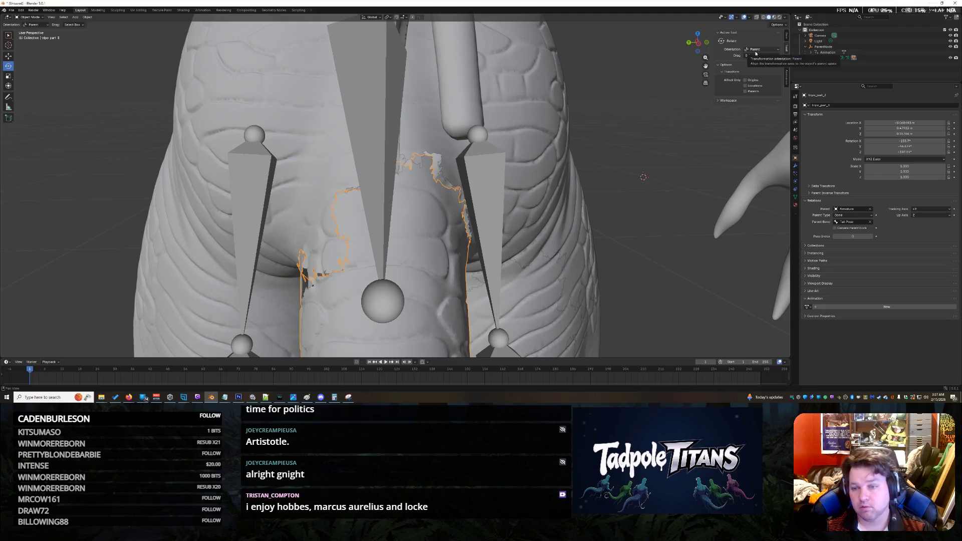
{"action": "left_click", "coordinate": [729, 101]}
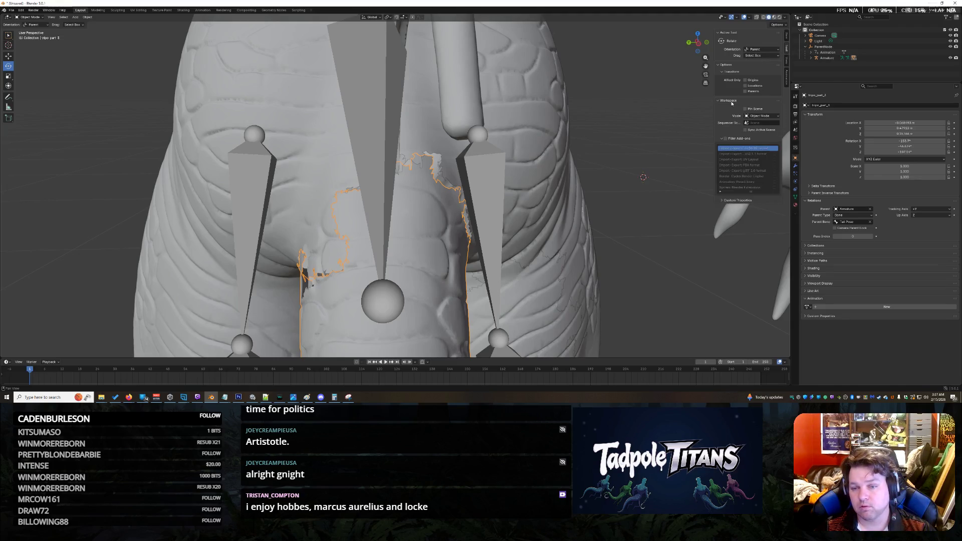
{"action": "left_click", "coordinate": [731, 102]}
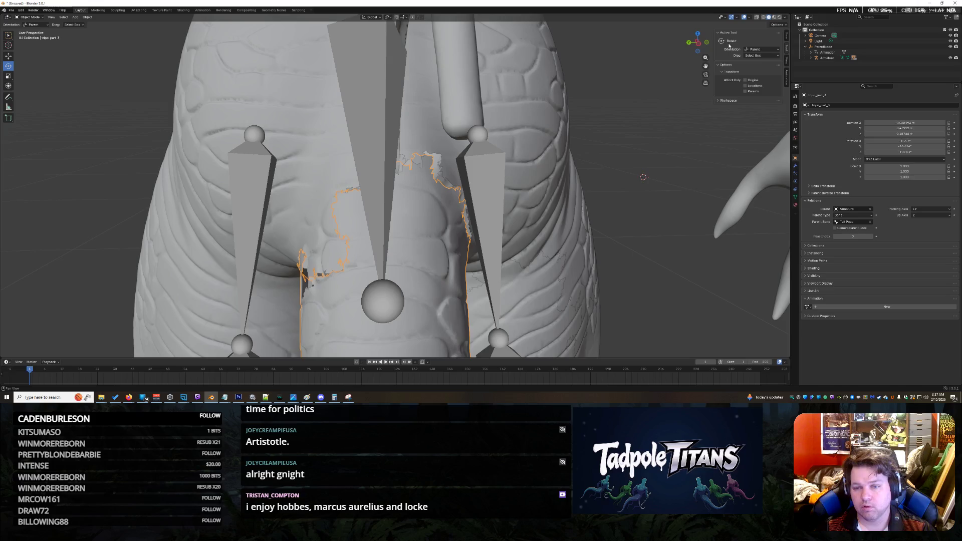
Switch the transform orientation through Local to Cursor.
{"action": "left_click", "coordinate": [756, 50]}
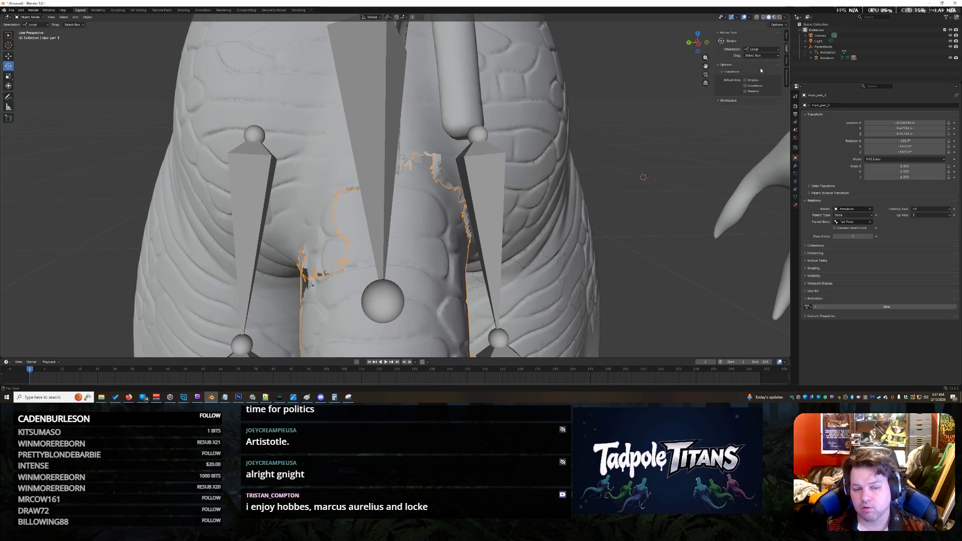
{"action": "left_click", "coordinate": [759, 70]}
{"action": "left_click", "coordinate": [760, 50]}
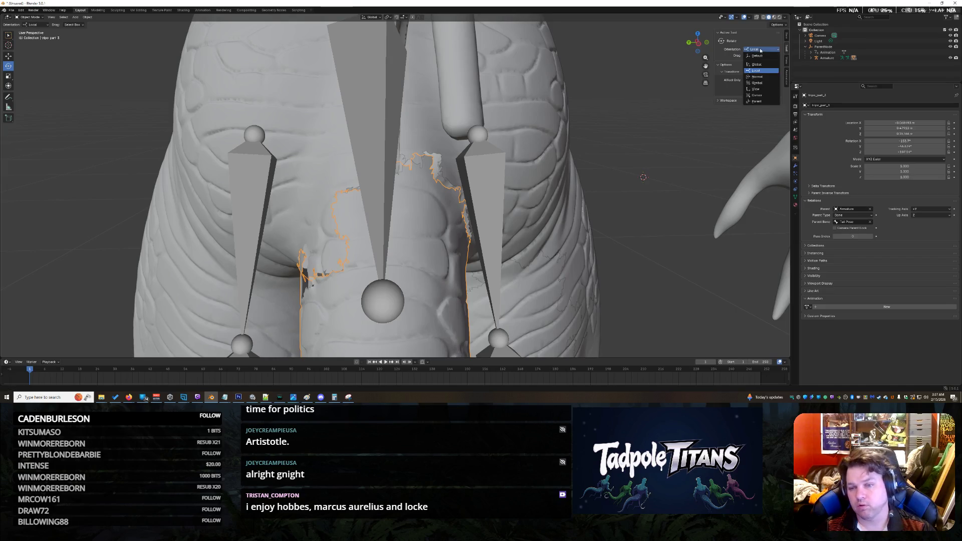
{"action": "left_click", "coordinate": [758, 94]}
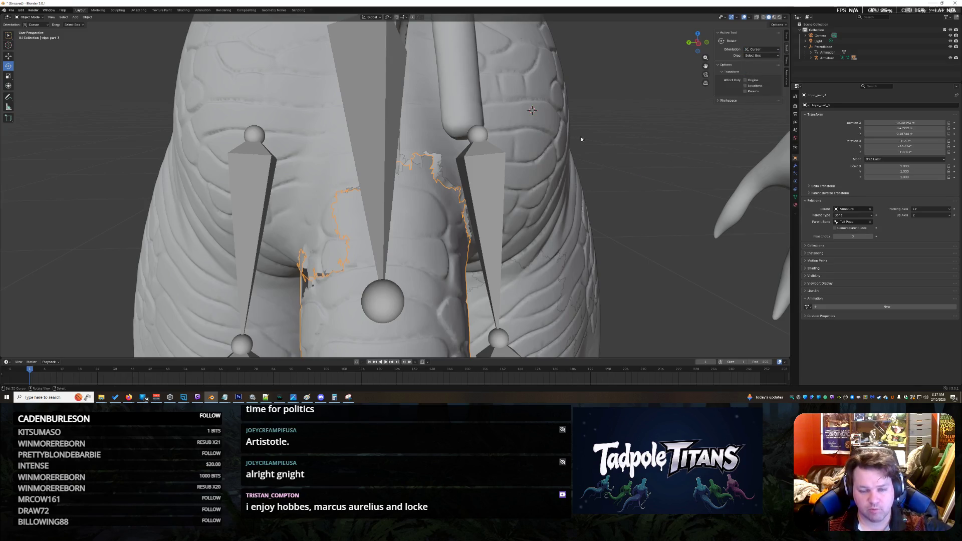
Place the 3D cursor beside the body, check the View tab, then show the tail's Transform values.
{"action": "right_click", "coordinate": [616, 142], "text": "shift"}
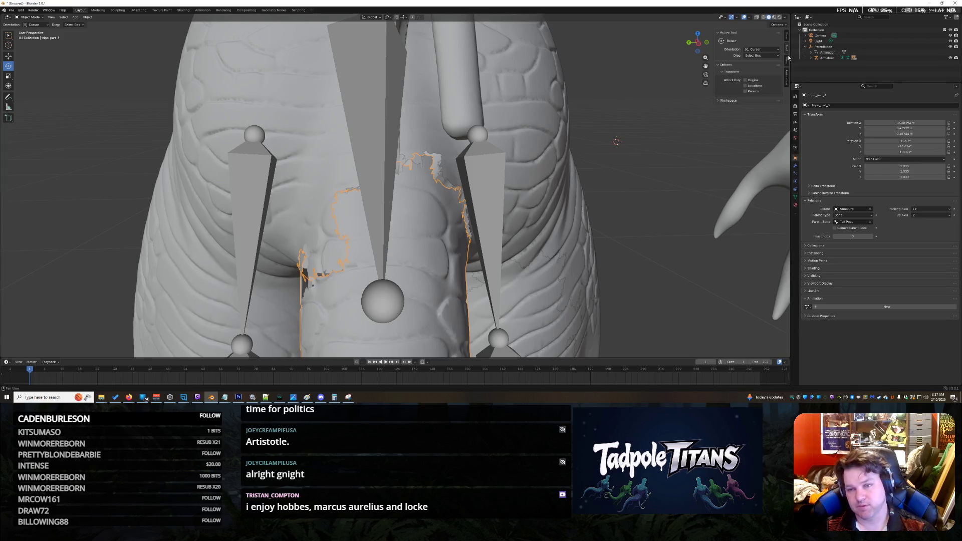
{"action": "left_click", "coordinate": [784, 25]}
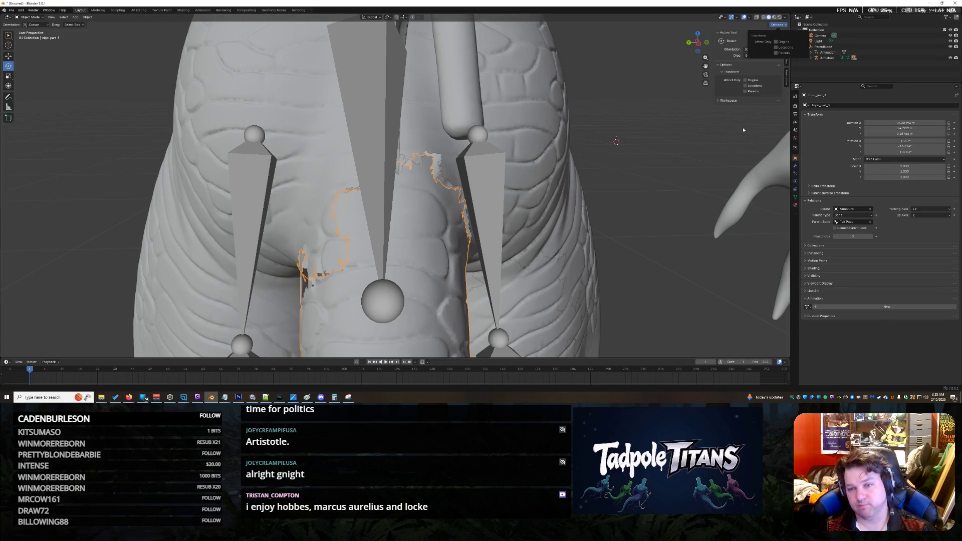
{"action": "left_click", "coordinate": [786, 61]}
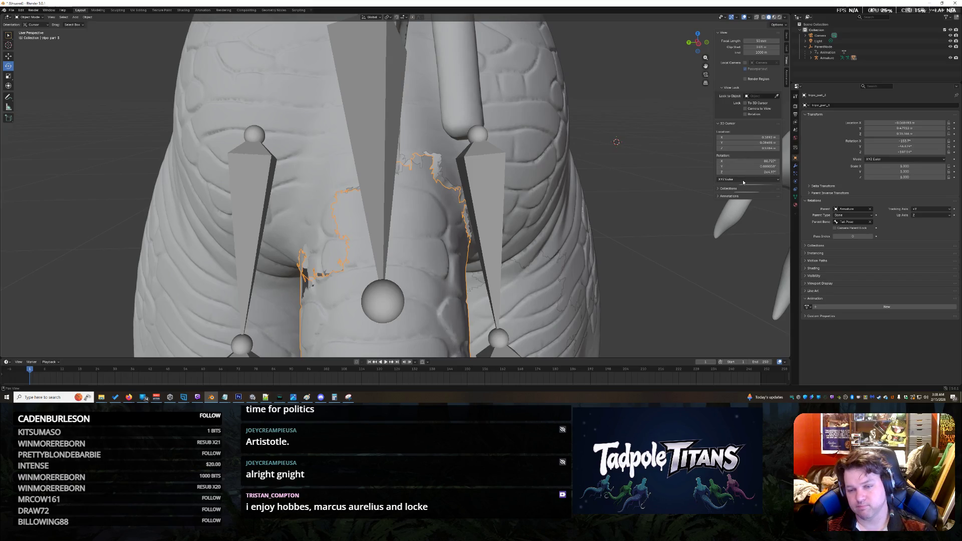
{"action": "left_click", "coordinate": [785, 40]}
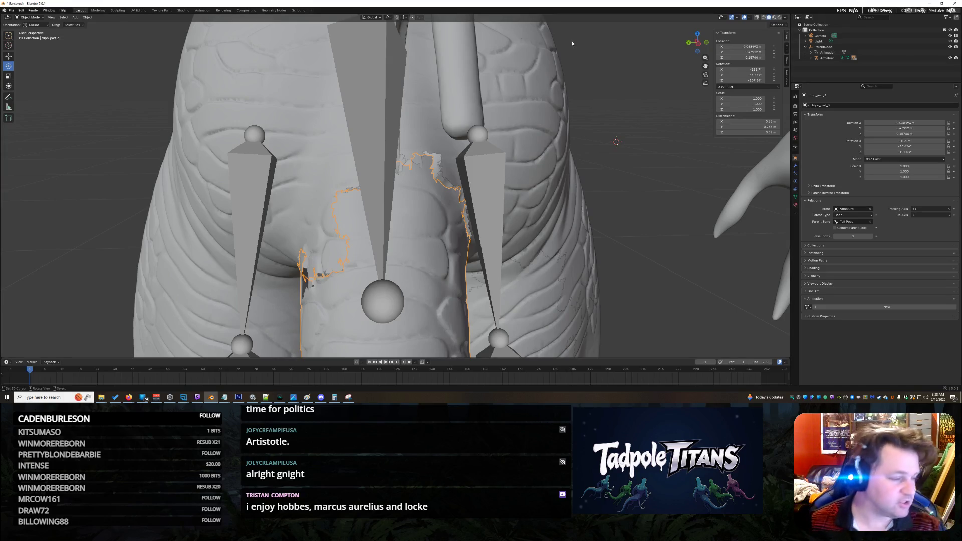
Reselect the tail piece and rotate it toward the hips.
{"action": "left_click", "coordinate": [417, 219]}
{"action": "left_click", "coordinate": [417, 269]}
{"action": "key", "text": "r"}
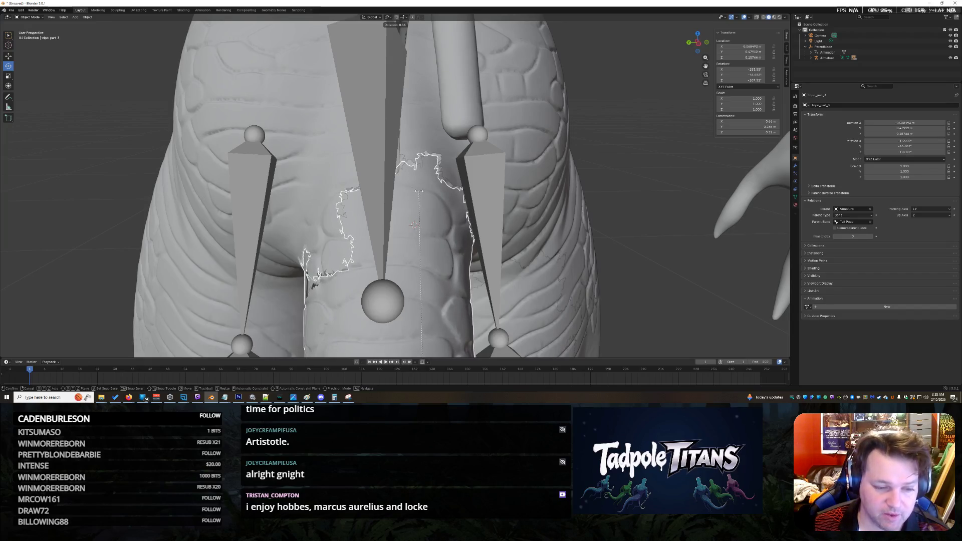
{"action": "left_click", "coordinate": [419, 193]}
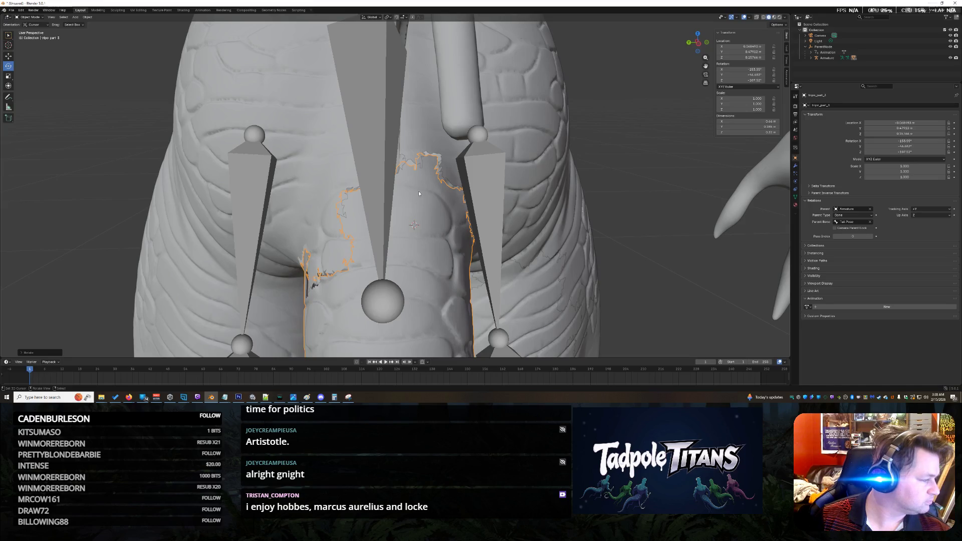
Move the tail piece against the hips and fine-tune its X location.
{"action": "key", "text": "g"}
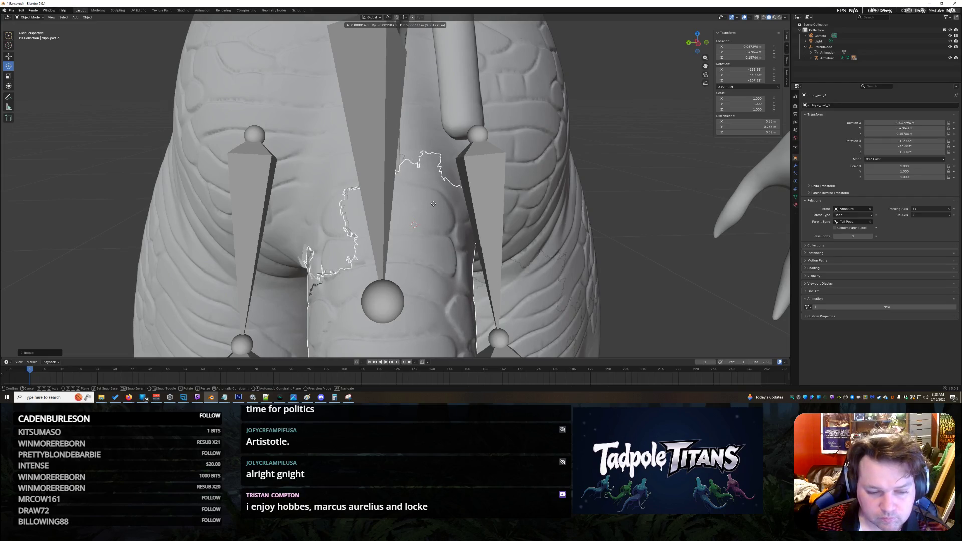
{"action": "left_click", "coordinate": [433, 204]}
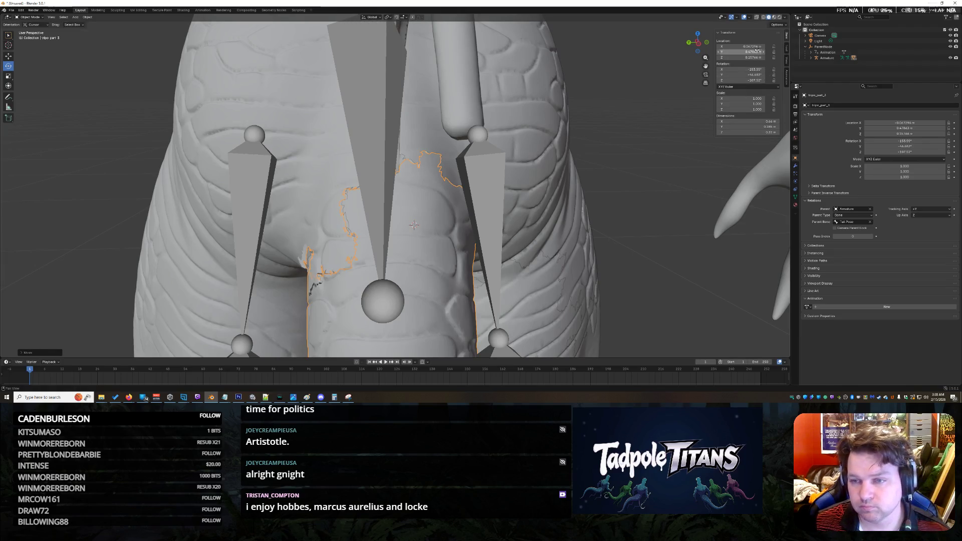
{"action": "mouse_move", "coordinate": [757, 46]}
{"action": "left_mouse_down"}
{"action": "mouse_move", "coordinate": [801, 46]}
{"action": "mouse_move", "coordinate": [736, 46]}
{"action": "mouse_move", "coordinate": [782, 46]}
{"action": "left_mouse_up"}
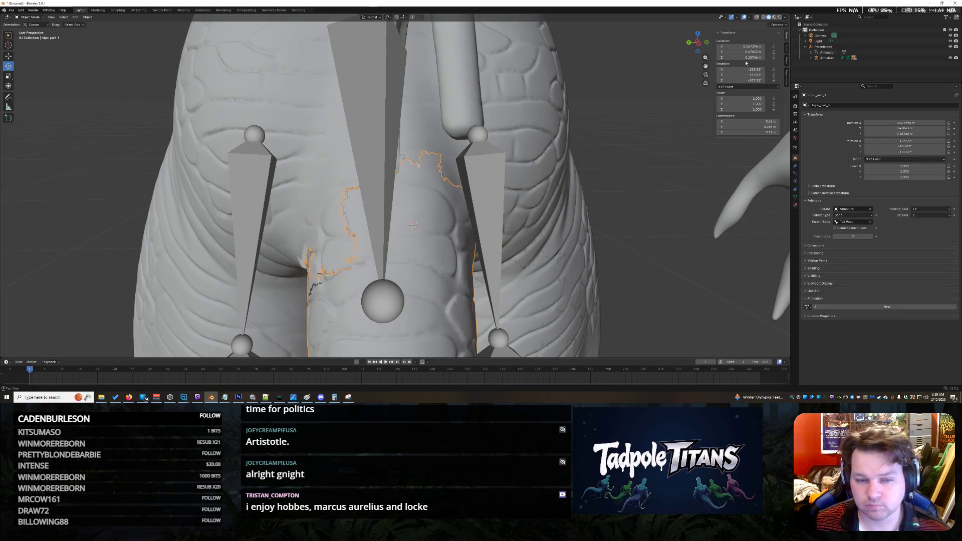
{"action": "mouse_move", "coordinate": [648, 235]}
{"action": "left_mouse_down"}
{"action": "mouse_move", "coordinate": [495, 229]}
{"action": "mouse_move", "coordinate": [522, 212]}
{"action": "mouse_move", "coordinate": [382, 249]}
{"action": "mouse_move", "coordinate": [437, 254]}
{"action": "mouse_move", "coordinate": [527, 290]}
{"action": "mouse_move", "coordinate": [562, 234]}
{"action": "mouse_move", "coordinate": [570, 241]}
{"action": "mouse_move", "coordinate": [675, 210]}
{"action": "mouse_move", "coordinate": [666, 220]}
{"action": "mouse_move", "coordinate": [644, 192]}
{"action": "mouse_move", "coordinate": [604, 194]}
{"action": "left_mouse_up"}
Move the tail piece twice more to seat it against the hips.
{"action": "scroll", "coordinate": [668, 214], "scroll_direction": "down", "scroll_amount": 2}
{"action": "scroll", "coordinate": [666, 220], "scroll_direction": "down", "scroll_amount": 1}
{"action": "scroll", "coordinate": [667, 219], "scroll_direction": "up", "scroll_amount": 2}
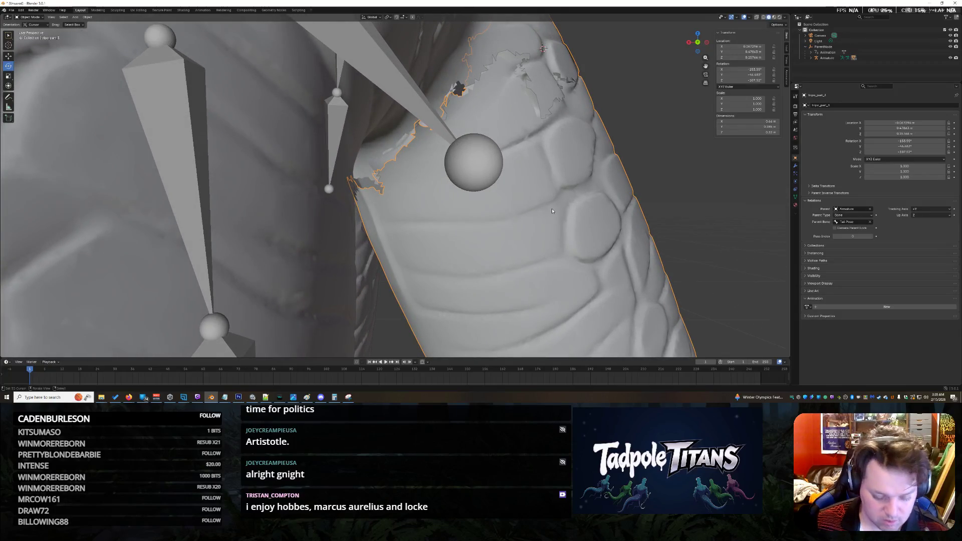
{"action": "key", "text": "g"}
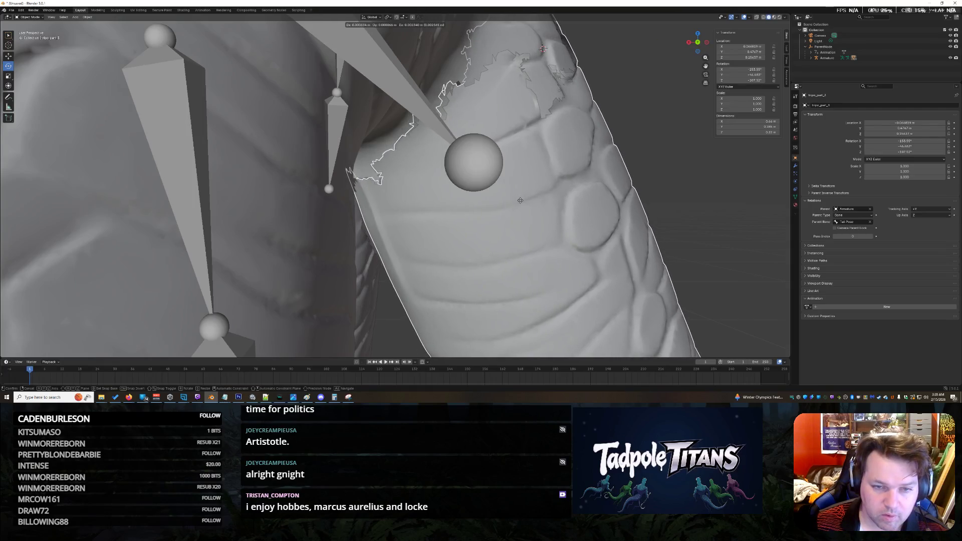
{"action": "left_click", "coordinate": [521, 200]}
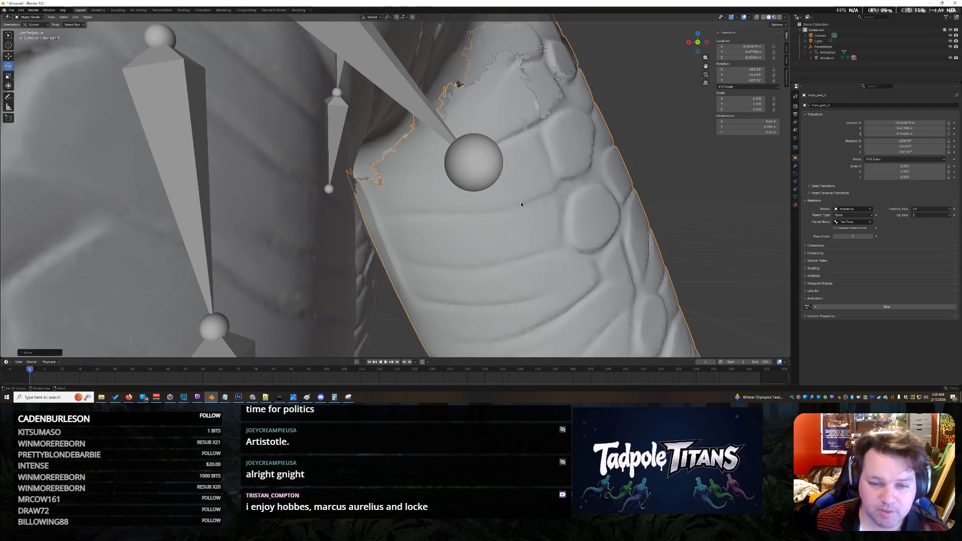
{"action": "left_click_drag", "start_coordinate": [668, 176], "coordinate": [628, 185]}
{"action": "key", "text": "g"}
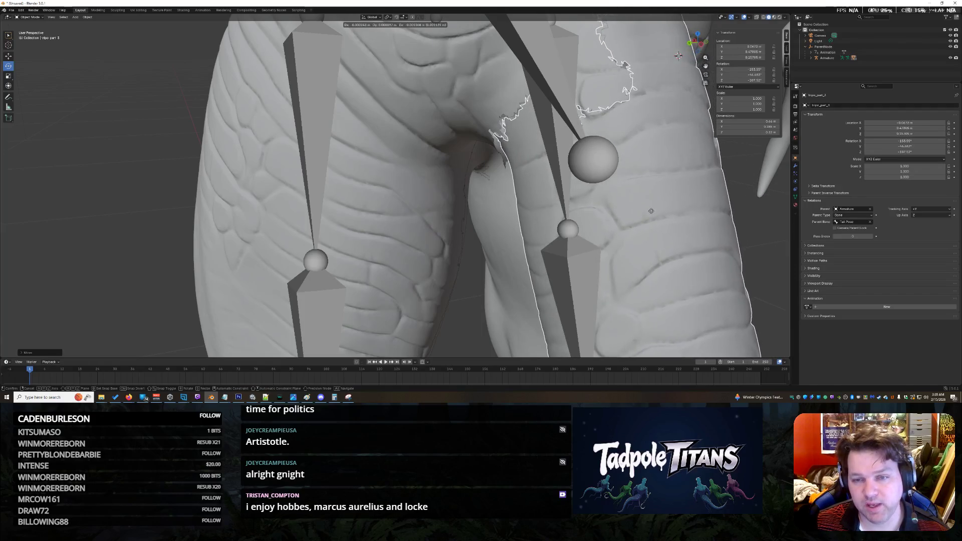
{"action": "left_click", "coordinate": [653, 215]}
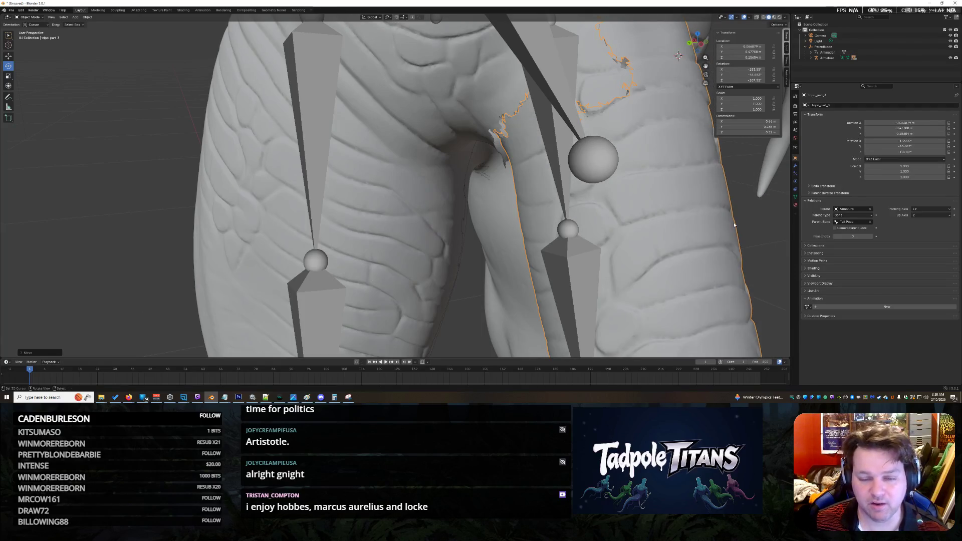
Orbit around the torso and leg to check the seam, then show the active tool settings.
{"action": "scroll", "coordinate": [741, 217], "scroll_direction": "down", "scroll_amount": 6}
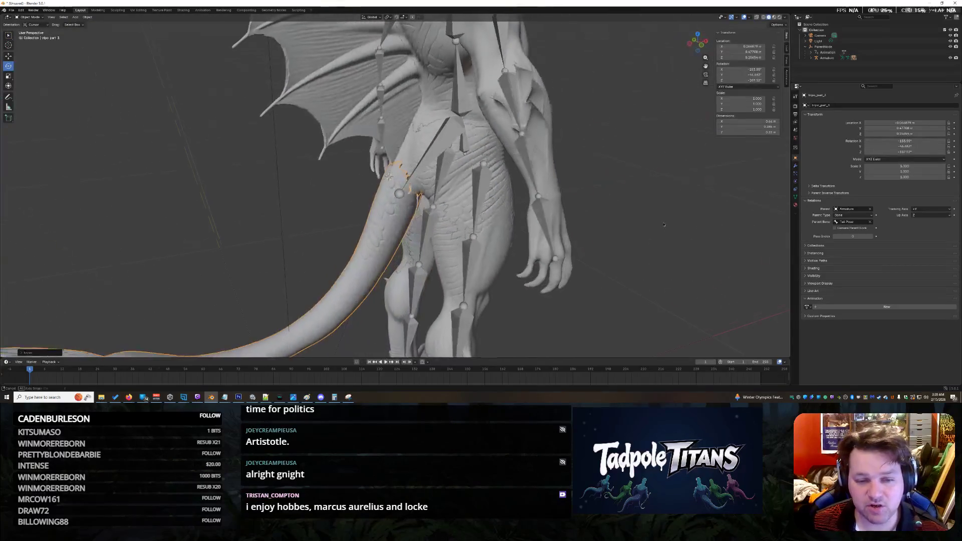
{"action": "scroll", "coordinate": [424, 251], "scroll_direction": "up", "scroll_amount": 6}
{"action": "left_click_drag", "start_coordinate": [482, 192], "coordinate": [658, 196]}
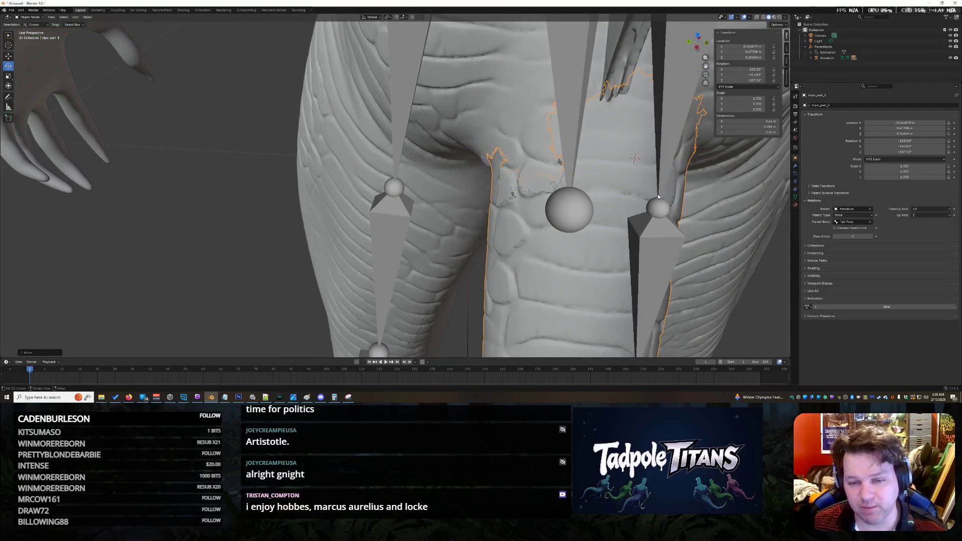
{"action": "scroll", "coordinate": [687, 227], "scroll_direction": "down", "scroll_amount": 6}
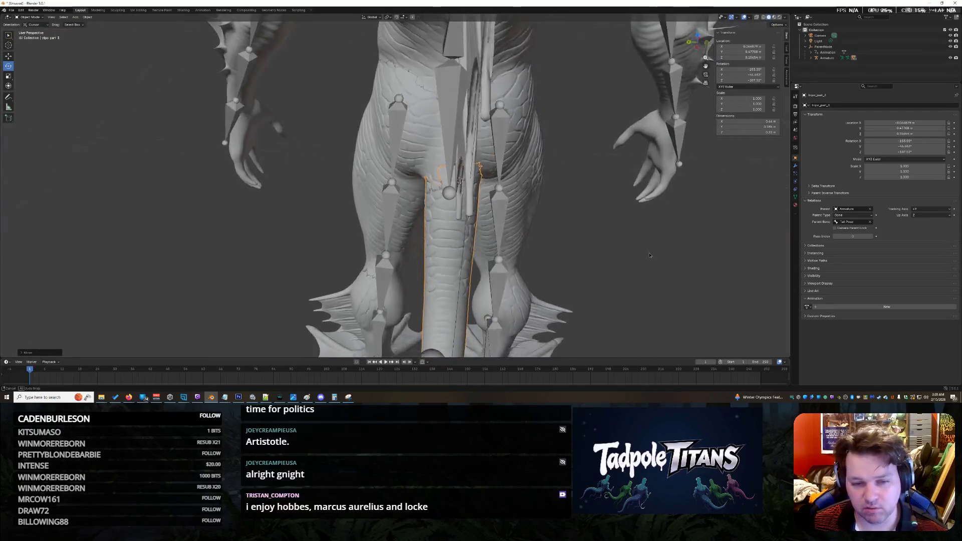
{"action": "scroll", "coordinate": [643, 277], "scroll_direction": "up", "scroll_amount": 8}
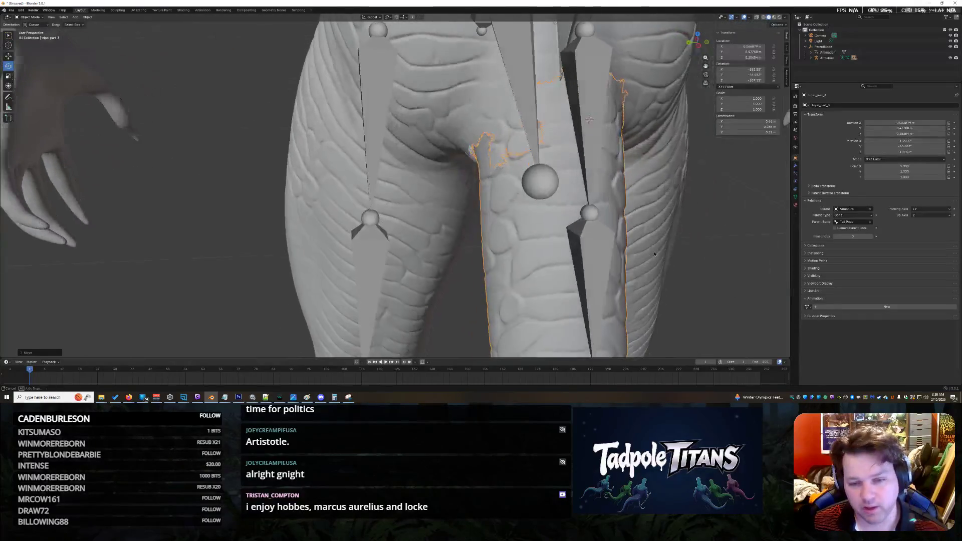
{"action": "left_click_drag", "start_coordinate": [660, 246], "coordinate": [331, 184]}
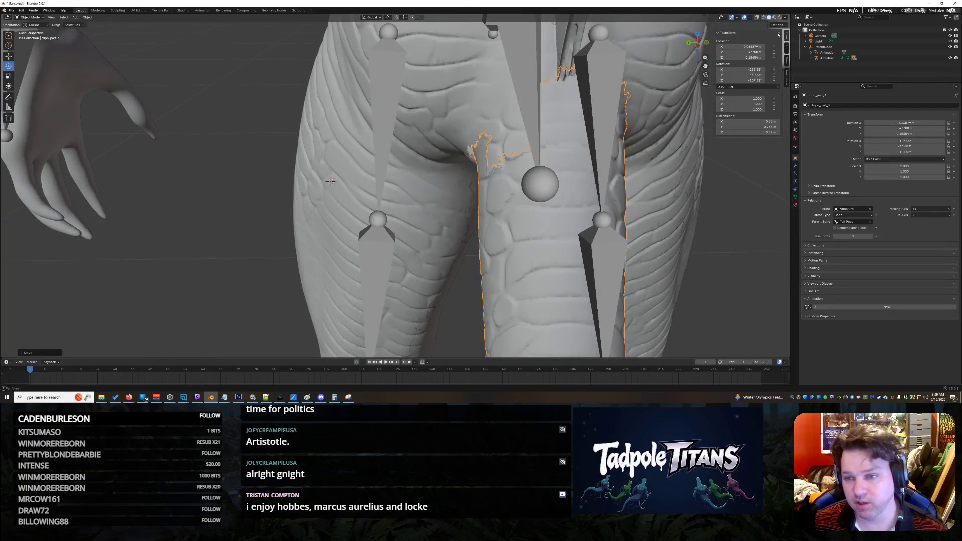
{"action": "left_click", "coordinate": [786, 48]}
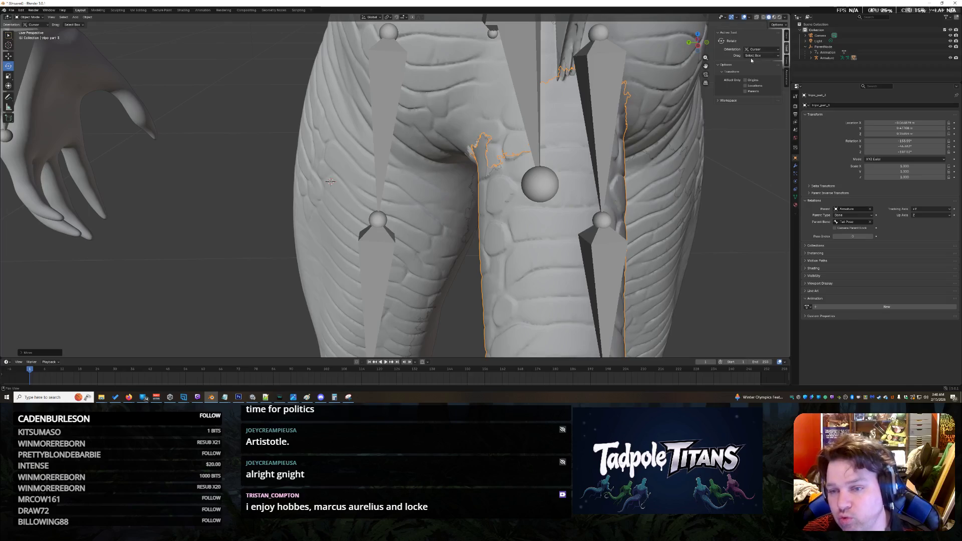
Change the Active Tool panel's Drag setting from box select to Active Tool.
{"action": "left_click", "coordinate": [751, 56]}
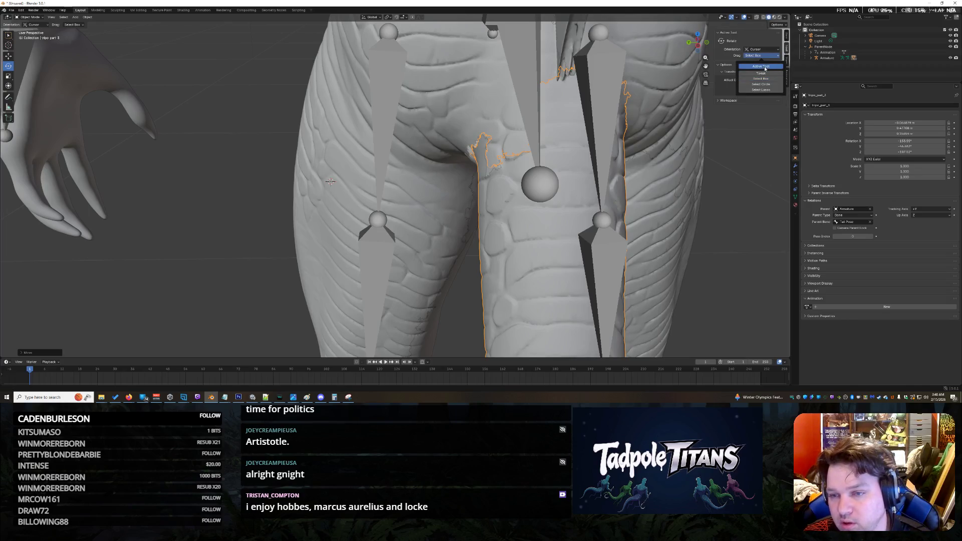
{"action": "left_click", "coordinate": [760, 66]}
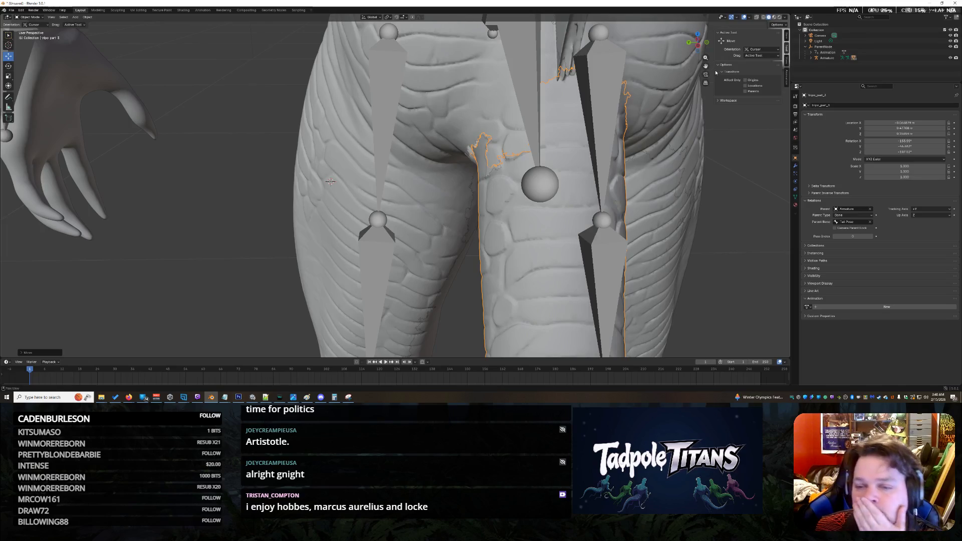
{"action": "scroll", "coordinate": [635, 169], "scroll_direction": "down", "scroll_amount": 10}
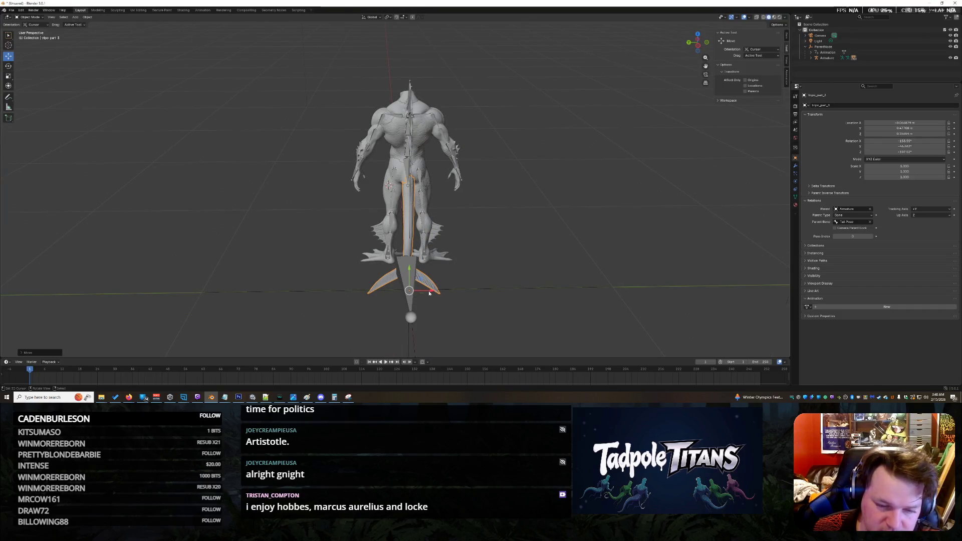
Zoom and orbit around the hip and leg to inspect the tail seam, then show View settings.
{"action": "scroll", "coordinate": [429, 293], "scroll_direction": "up", "scroll_amount": 10}
{"action": "scroll", "coordinate": [429, 293], "scroll_direction": "up", "scroll_amount": 5}
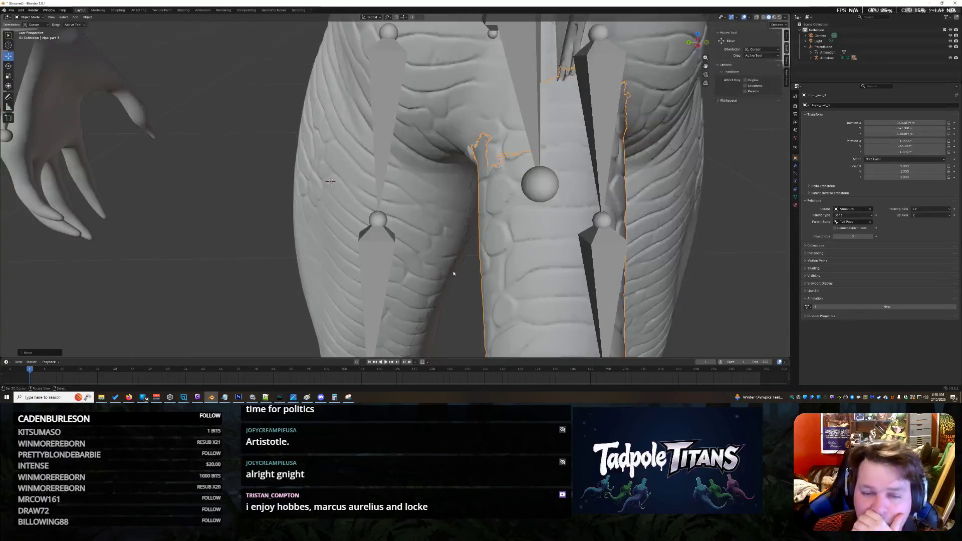
{"action": "mouse_move", "coordinate": [730, 87]}
{"action": "left_mouse_down"}
{"action": "mouse_move", "coordinate": [719, 117]}
{"action": "mouse_move", "coordinate": [743, 149]}
{"action": "mouse_move", "coordinate": [555, 148]}
{"action": "mouse_move", "coordinate": [542, 186]}
{"action": "mouse_move", "coordinate": [579, 178]}
{"action": "left_mouse_up"}
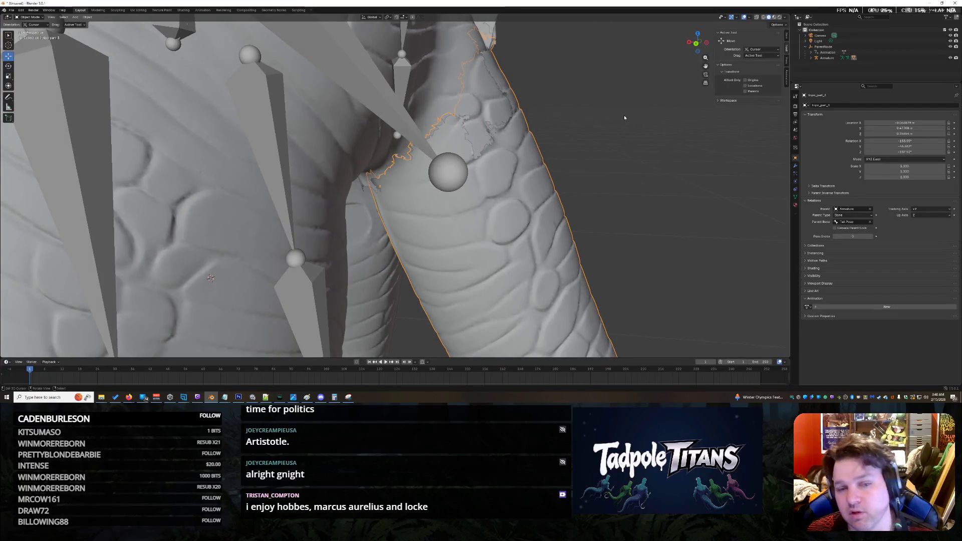
{"action": "scroll", "coordinate": [624, 117], "scroll_direction": "up", "scroll_amount": 4}
{"action": "scroll", "coordinate": [627, 117], "scroll_direction": "down", "scroll_amount": 2}
{"action": "scroll", "coordinate": [569, 135], "scroll_direction": "up", "scroll_amount": 2}
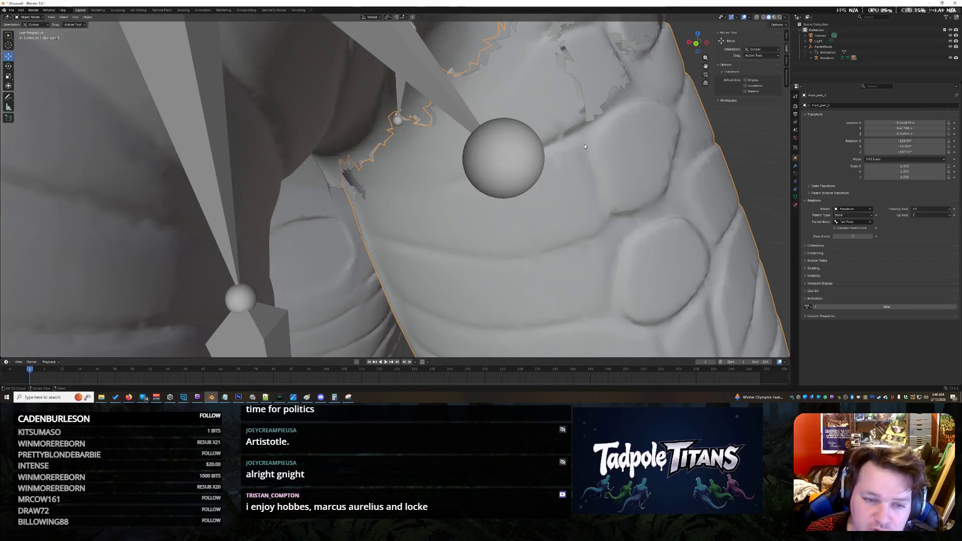
{"action": "scroll", "coordinate": [626, 147], "scroll_direction": "down", "scroll_amount": 3}
{"action": "mouse_move", "coordinate": [625, 147]}
{"action": "left_mouse_down"}
{"action": "mouse_move", "coordinate": [621, 157]}
{"action": "mouse_move", "coordinate": [631, 159]}
{"action": "mouse_move", "coordinate": [535, 173]}
{"action": "mouse_move", "coordinate": [503, 164]}
{"action": "mouse_move", "coordinate": [545, 170]}
{"action": "mouse_move", "coordinate": [509, 166]}
{"action": "left_mouse_up"}
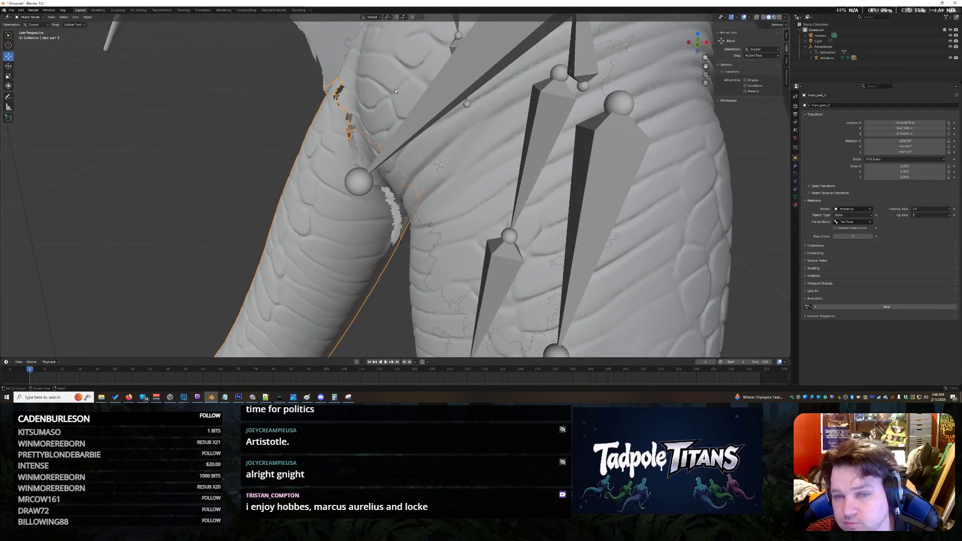
{"action": "left_click", "coordinate": [786, 60]}
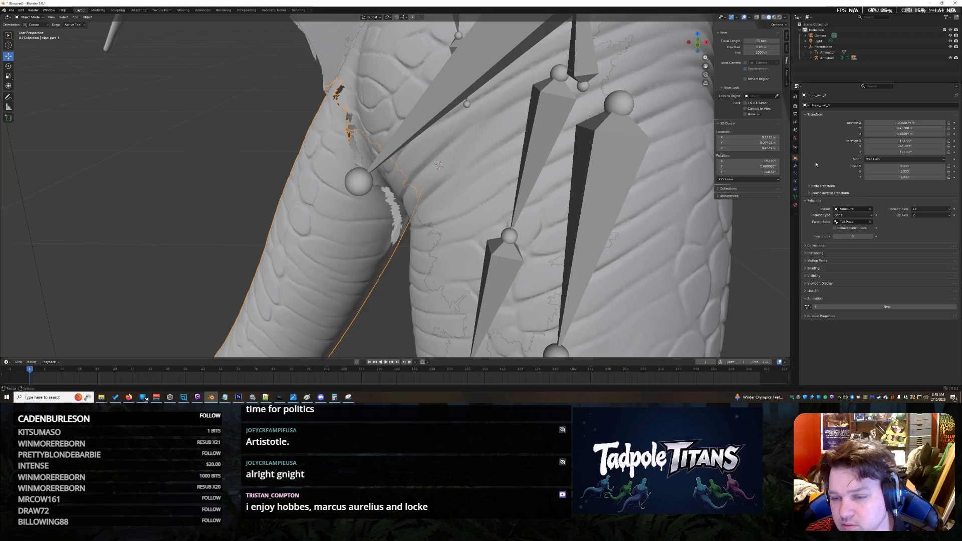
Remove the accidental Location X keyframe and undo the sideways X drag of the tail.
{"action": "left_click", "coordinate": [923, 124]}
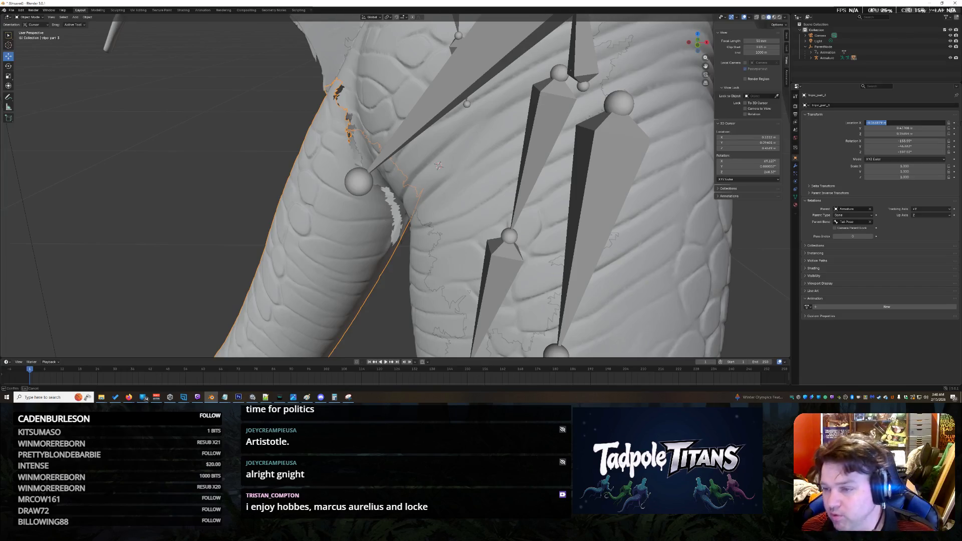
{"action": "left_click", "coordinate": [954, 123]}
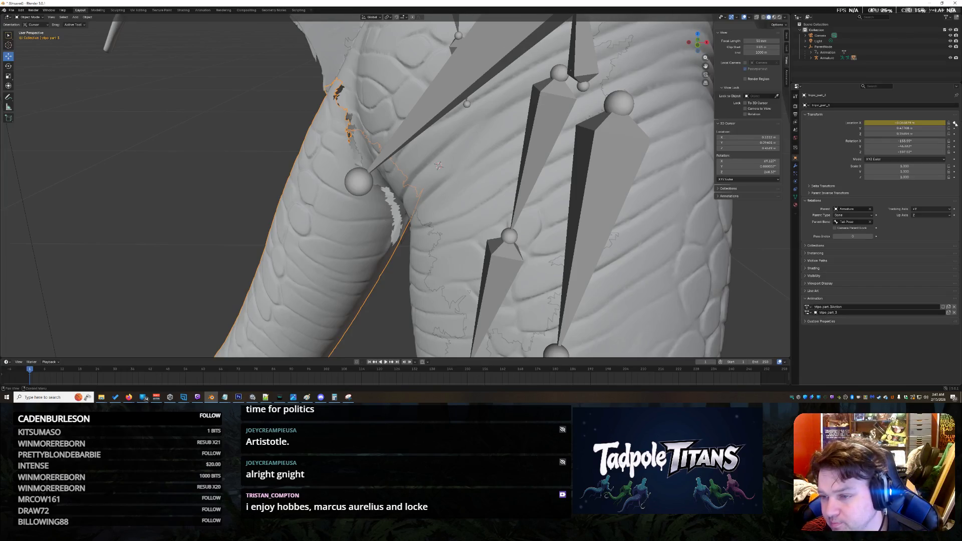
{"action": "left_click", "coordinate": [954, 123]}
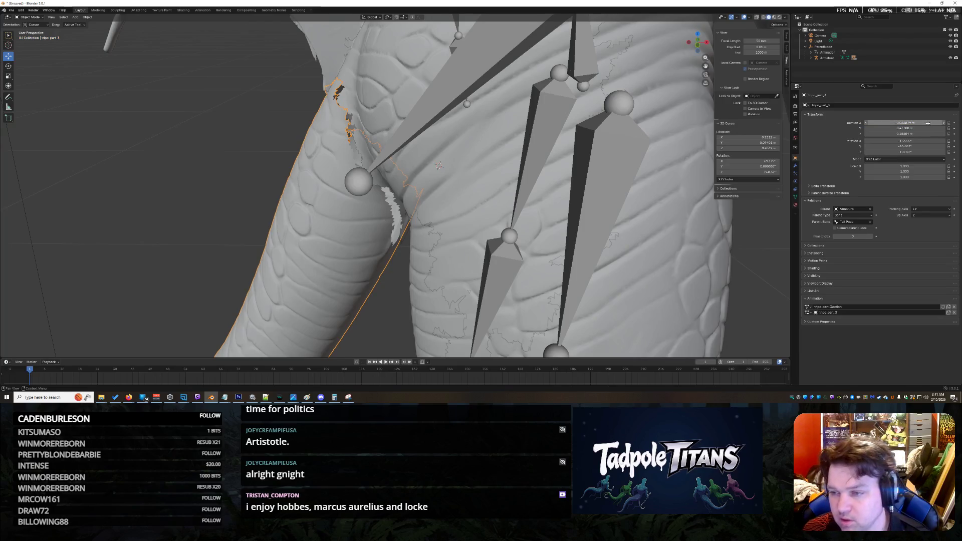
{"action": "mouse_move", "coordinate": [905, 123]}
{"action": "left_mouse_down"}
{"action": "mouse_move", "coordinate": [932, 123]}
{"action": "mouse_move", "coordinate": [897, 123]}
{"action": "mouse_move", "coordinate": [910, 122]}
{"action": "left_mouse_up"}
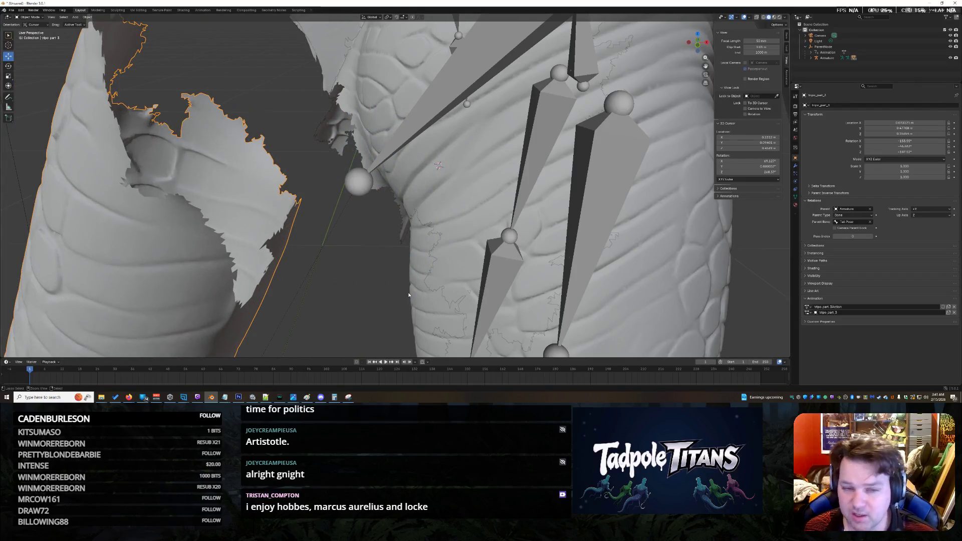
{"action": "key", "text": "ctrl+z"}
Orbit and zoom around the legs to check where the tail meets the hips.
{"action": "mouse_move", "coordinate": [404, 288]}
{"action": "left_mouse_down"}
{"action": "mouse_move", "coordinate": [236, 183]}
{"action": "mouse_move", "coordinate": [320, 197]}
{"action": "left_mouse_up"}
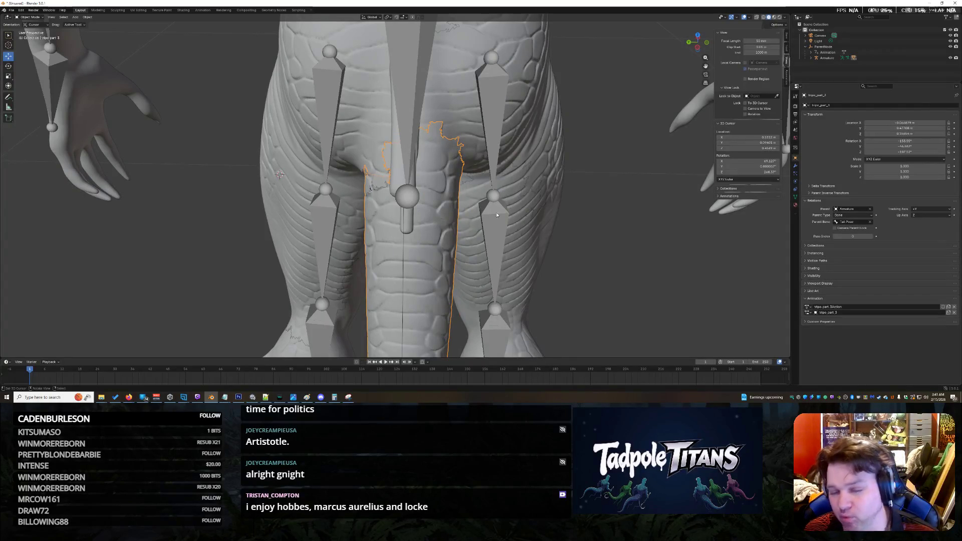
{"action": "scroll", "coordinate": [511, 210], "scroll_direction": "up", "scroll_amount": 4}
{"action": "scroll", "coordinate": [561, 188], "scroll_direction": "down", "scroll_amount": 4}
{"action": "mouse_move", "coordinate": [561, 188]}
{"action": "left_mouse_down"}
{"action": "mouse_move", "coordinate": [517, 152]}
{"action": "mouse_move", "coordinate": [509, 131]}
{"action": "mouse_move", "coordinate": [520, 140]}
{"action": "mouse_move", "coordinate": [600, 145]}
{"action": "mouse_move", "coordinate": [617, 119]}
{"action": "mouse_move", "coordinate": [534, 143]}
{"action": "mouse_move", "coordinate": [613, 124]}
{"action": "mouse_move", "coordinate": [593, 100]}
{"action": "mouse_move", "coordinate": [569, 154]}
{"action": "mouse_move", "coordinate": [566, 137]}
{"action": "left_mouse_up"}
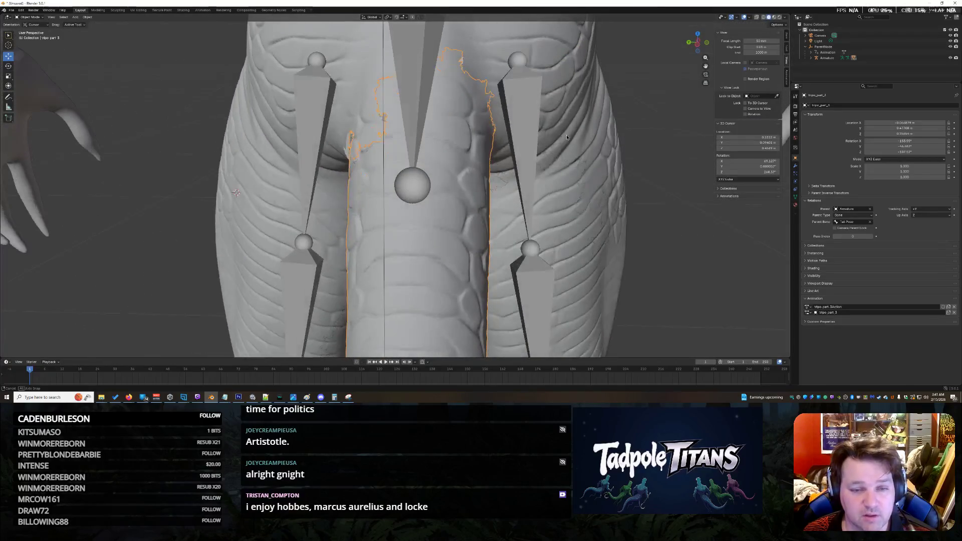
{"action": "scroll", "coordinate": [566, 190], "scroll_direction": "down", "scroll_amount": 10}
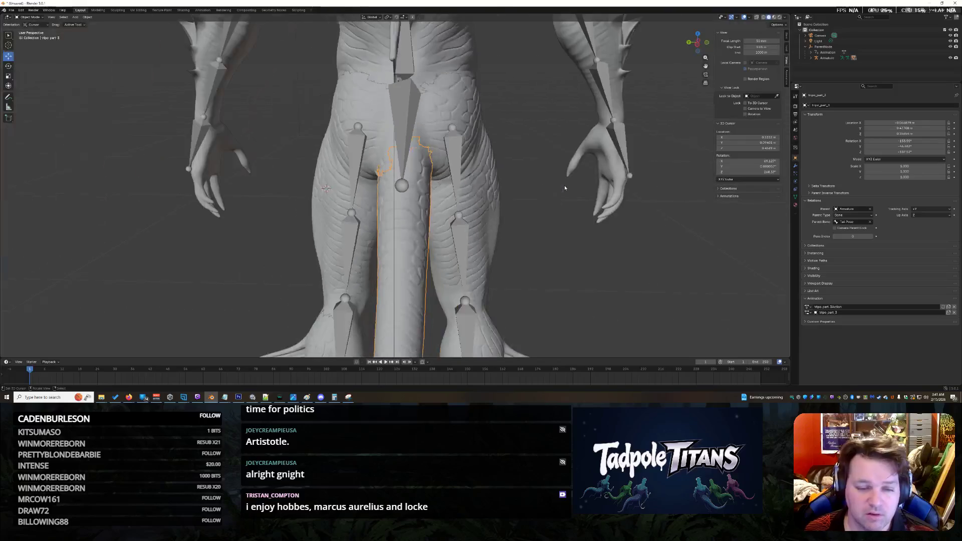
From a top-down view, slide the tail piece slightly along X.
{"action": "mouse_move", "coordinate": [537, 201]}
{"action": "left_mouse_down"}
{"action": "mouse_move", "coordinate": [494, 178]}
{"action": "mouse_move", "coordinate": [489, 191]}
{"action": "left_mouse_up"}
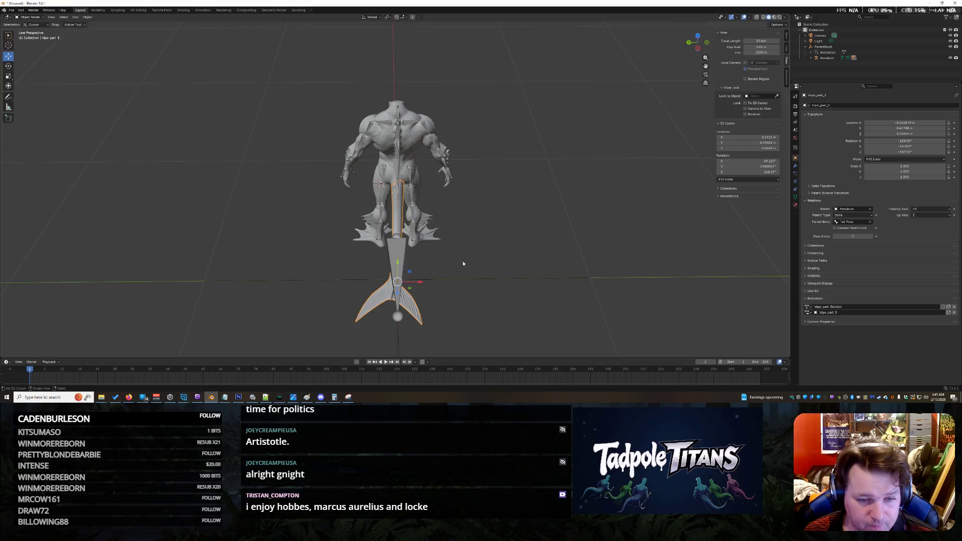
{"action": "scroll", "coordinate": [463, 263], "scroll_direction": "up", "scroll_amount": 6}
{"action": "scroll", "coordinate": [450, 261], "scroll_direction": "down", "scroll_amount": 7}
{"action": "mouse_move", "coordinate": [421, 268]}
{"action": "left_mouse_down"}
{"action": "mouse_move", "coordinate": [427, 292]}
{"action": "mouse_move", "coordinate": [460, 293]}
{"action": "mouse_move", "coordinate": [461, 283]}
{"action": "mouse_move", "coordinate": [462, 301]}
{"action": "mouse_move", "coordinate": [462, 291]}
{"action": "left_mouse_up"}
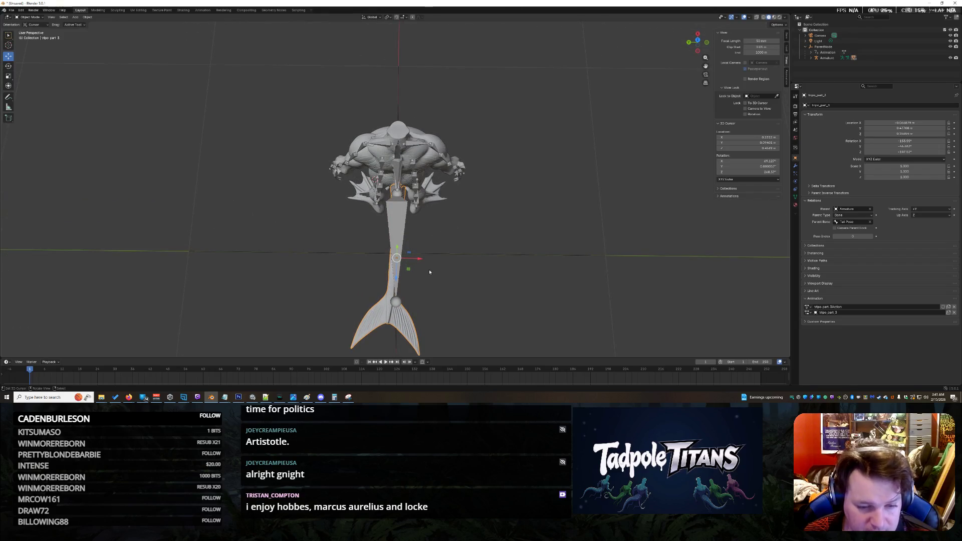
{"action": "scroll", "coordinate": [441, 277], "scroll_direction": "down", "scroll_amount": 2}
{"action": "left_click_drag", "start_coordinate": [419, 248], "coordinate": [422, 246]}
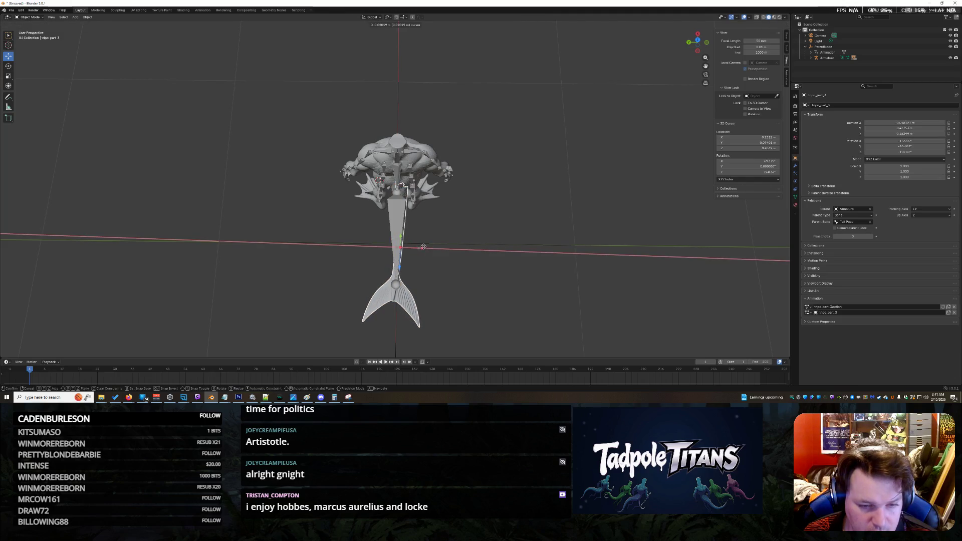
{"action": "left_click", "coordinate": [423, 248]}
{"action": "scroll", "coordinate": [451, 260], "scroll_direction": "up", "scroll_amount": 6}
{"action": "scroll", "coordinate": [497, 278], "scroll_direction": "up", "scroll_amount": 5}
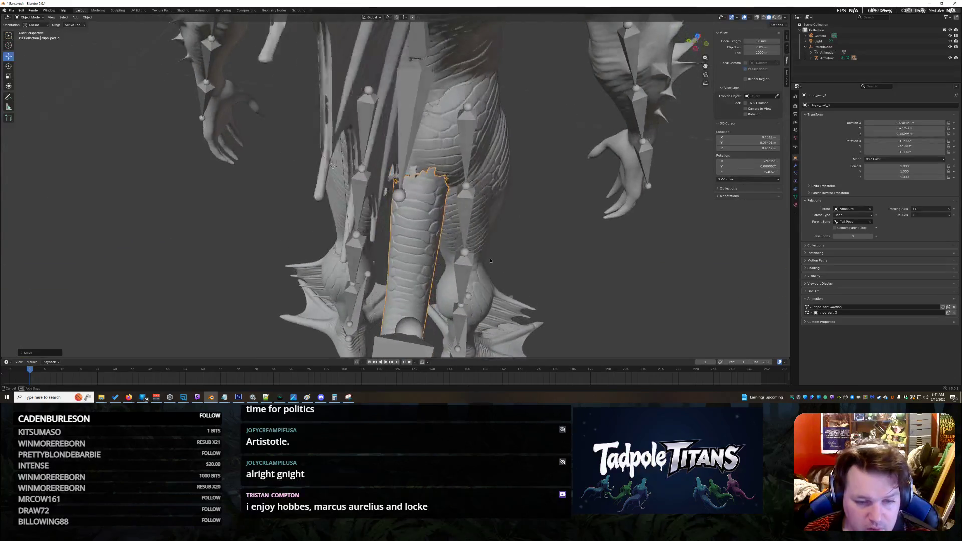
Rotate the tail piece slightly twice, with a small sideways nudge, to align it with the hips.
{"action": "key", "text": "r"}
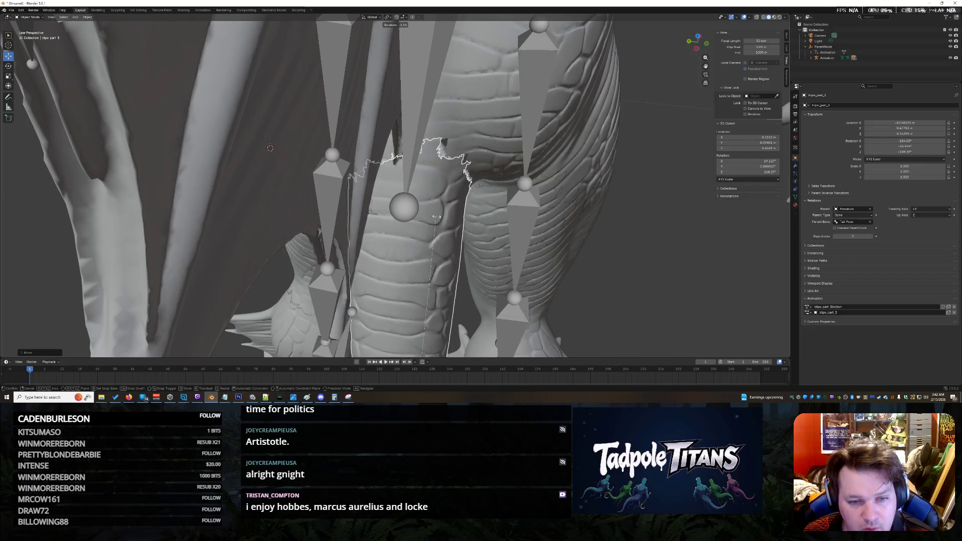
{"action": "left_click", "coordinate": [439, 217]}
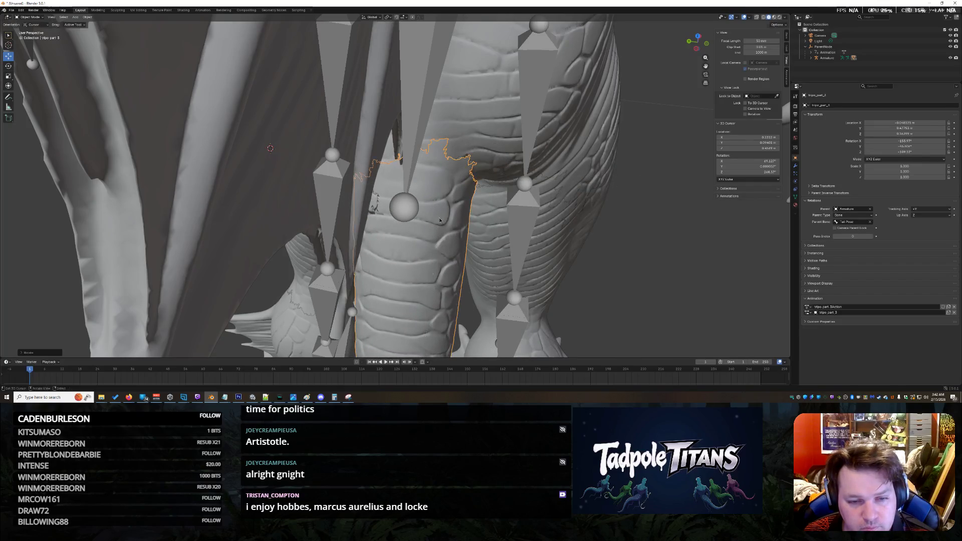
{"action": "scroll", "coordinate": [623, 255], "scroll_direction": "down", "scroll_amount": 10}
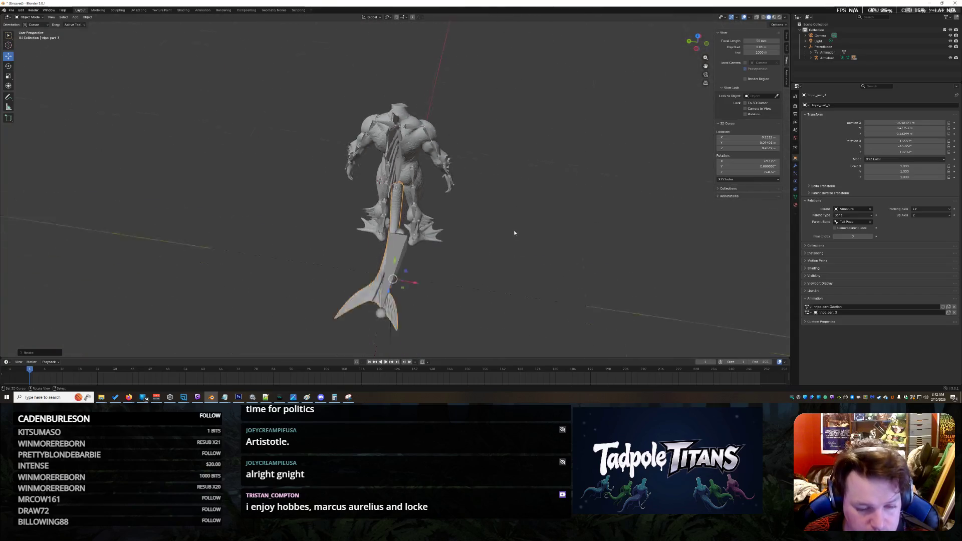
{"action": "scroll", "coordinate": [450, 260], "scroll_direction": "up", "scroll_amount": 8}
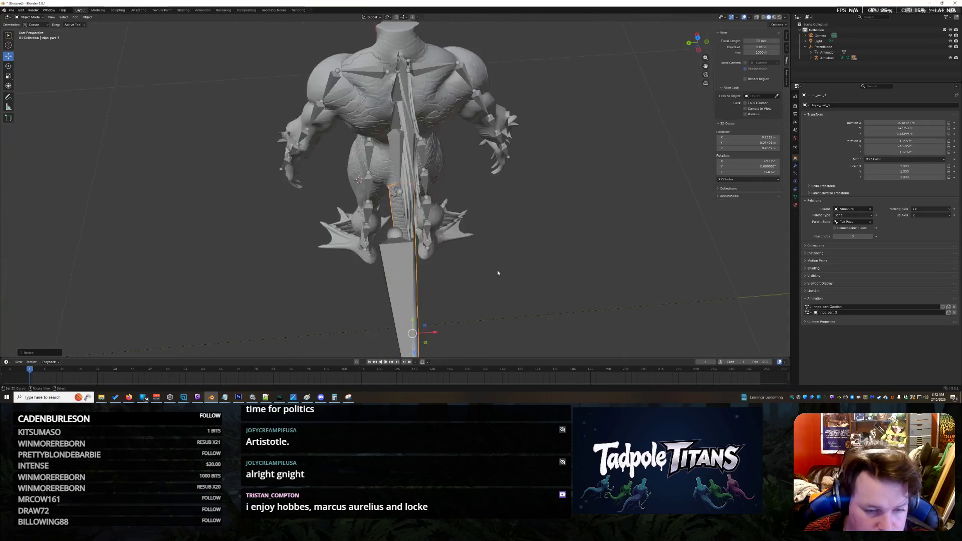
{"action": "scroll", "coordinate": [503, 273], "scroll_direction": "down", "scroll_amount": 5}
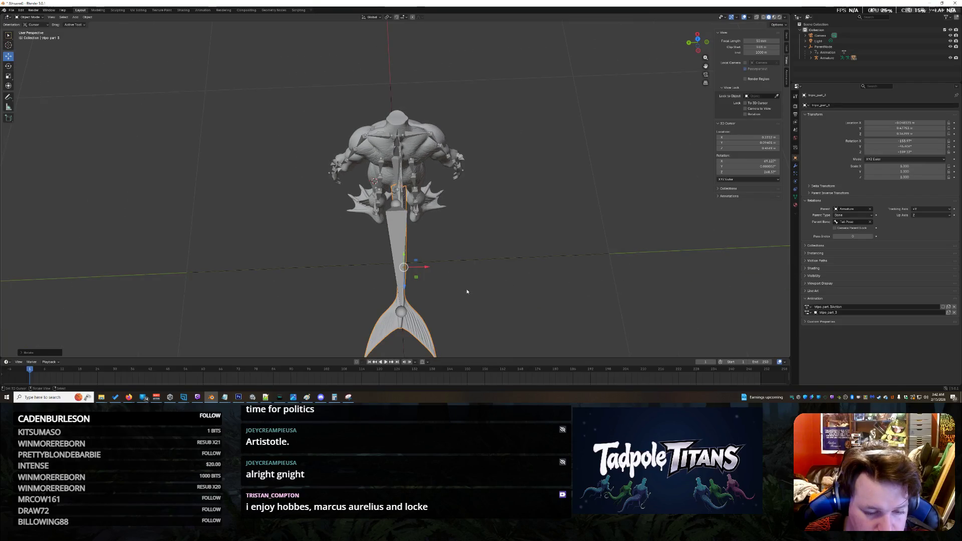
{"action": "left_click_drag", "start_coordinate": [428, 267], "coordinate": [431, 267]}
{"action": "key", "text": "r"}
{"action": "scroll", "coordinate": [451, 236], "scroll_direction": "up", "scroll_amount": 8}
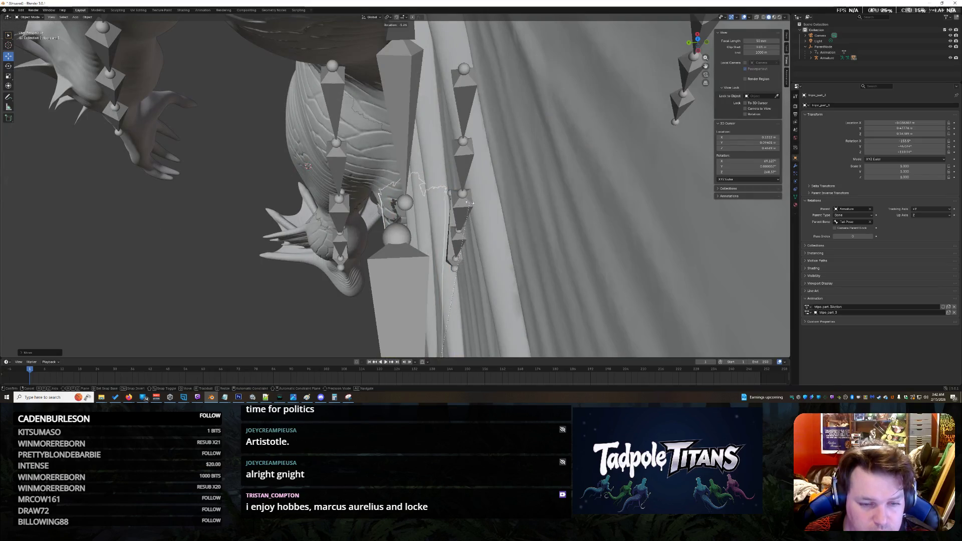
{"action": "left_click", "coordinate": [469, 202]}
{"action": "scroll", "coordinate": [491, 251], "scroll_direction": "up", "scroll_amount": 3}
Retype the tail's Location X several times, settling around -0.039 m, and check the hip seam.
{"action": "mouse_move", "coordinate": [507, 299]}
{"action": "left_mouse_down"}
{"action": "mouse_move", "coordinate": [510, 285]}
{"action": "mouse_move", "coordinate": [546, 257]}
{"action": "mouse_move", "coordinate": [443, 241]}
{"action": "mouse_move", "coordinate": [456, 228]}
{"action": "mouse_move", "coordinate": [438, 223]}
{"action": "mouse_move", "coordinate": [557, 236]}
{"action": "mouse_move", "coordinate": [440, 250]}
{"action": "mouse_move", "coordinate": [449, 249]}
{"action": "mouse_move", "coordinate": [410, 242]}
{"action": "left_mouse_up"}
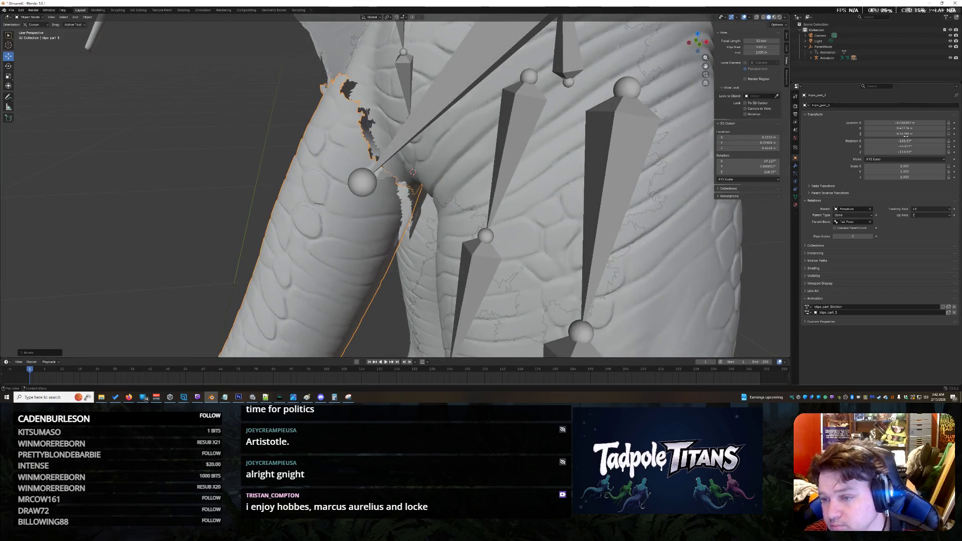
{"action": "left_click", "coordinate": [930, 122]}
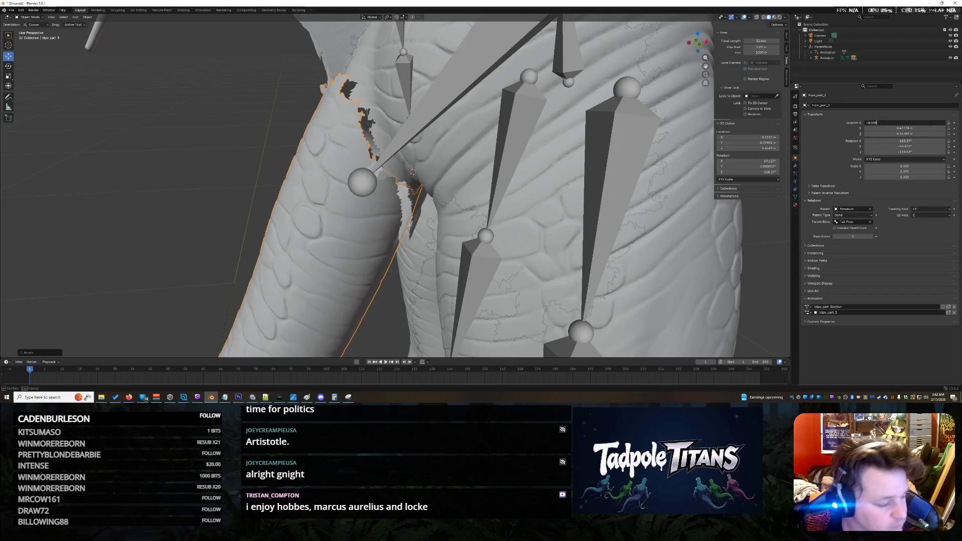
{"action": "type", "text": "8"}
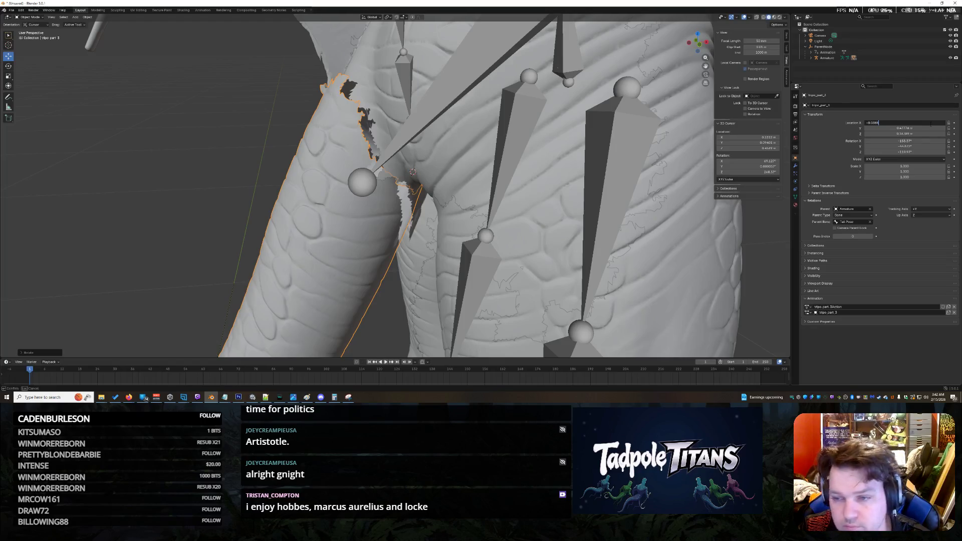
{"action": "key", "text": "Return"}
{"action": "left_click", "coordinate": [930, 123]}
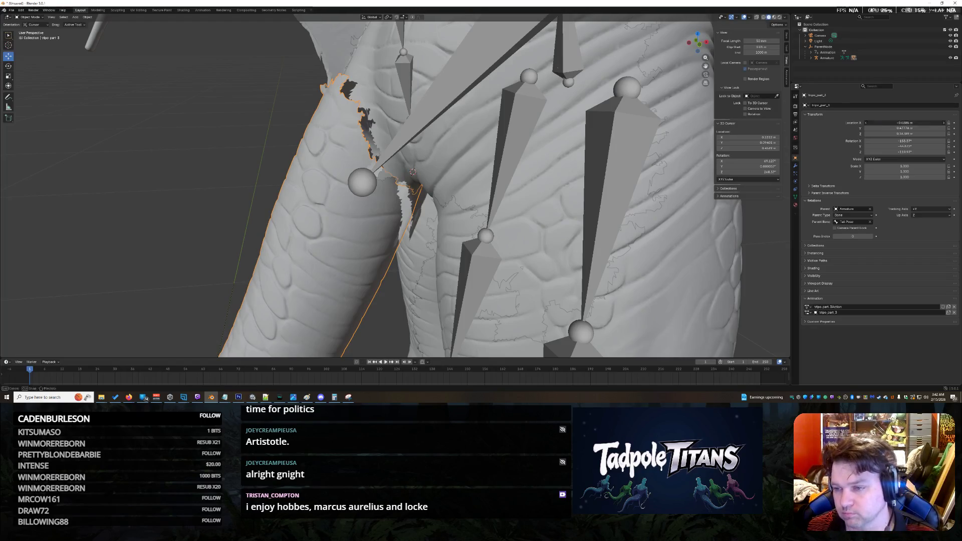
{"action": "key", "text": "BackSpace"}
{"action": "key", "text": "BackSpace"}
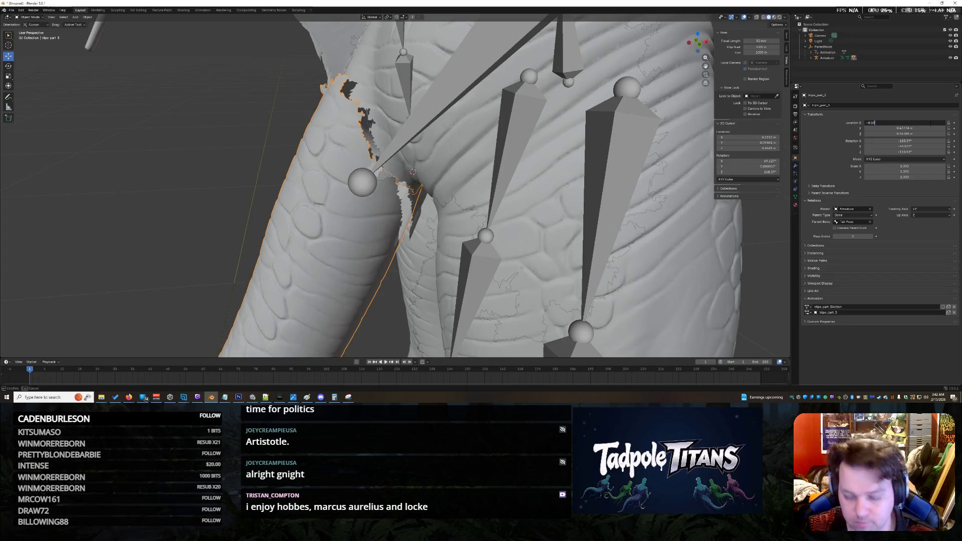
{"action": "type", "text": "9"}
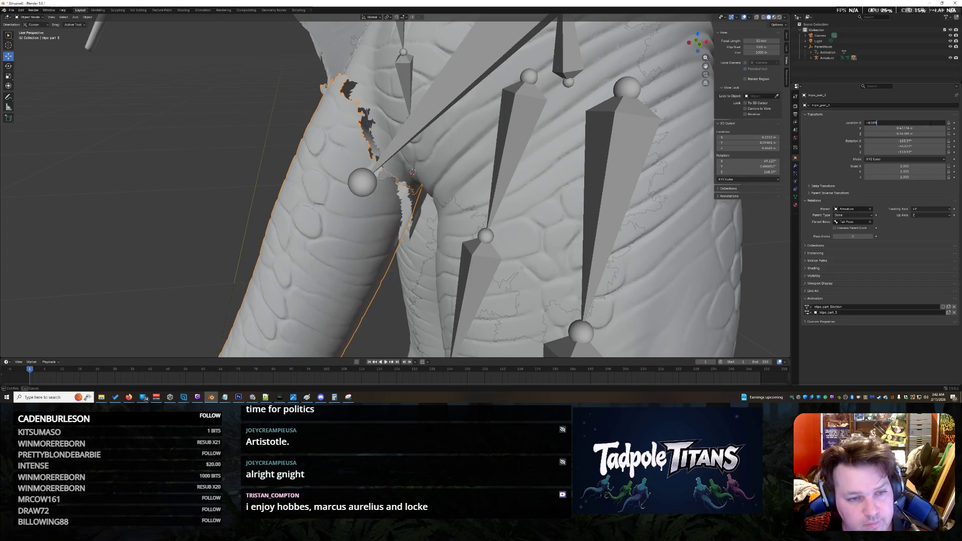
{"action": "key", "text": "Return"}
{"action": "left_click_drag", "start_coordinate": [930, 124], "coordinate": [930, 124]}
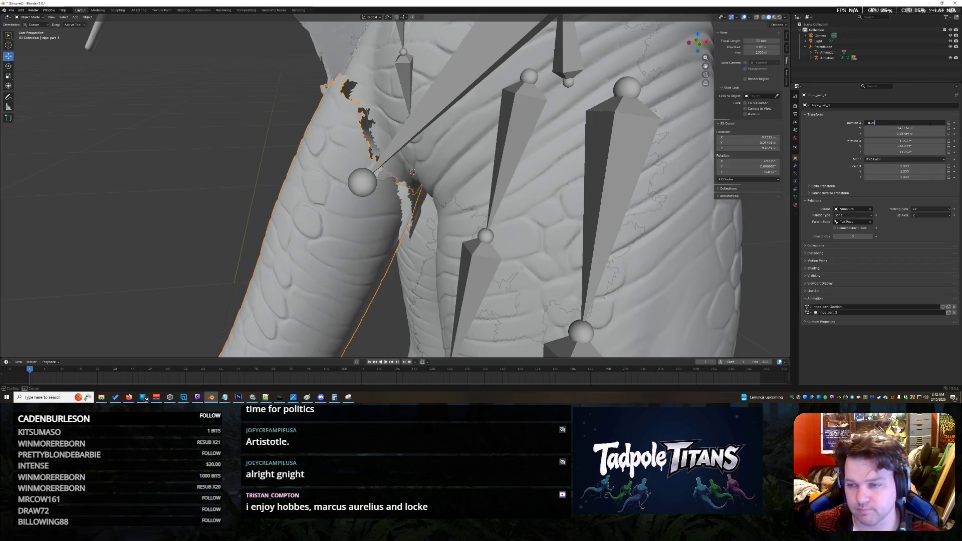
{"action": "key", "text": "Return"}
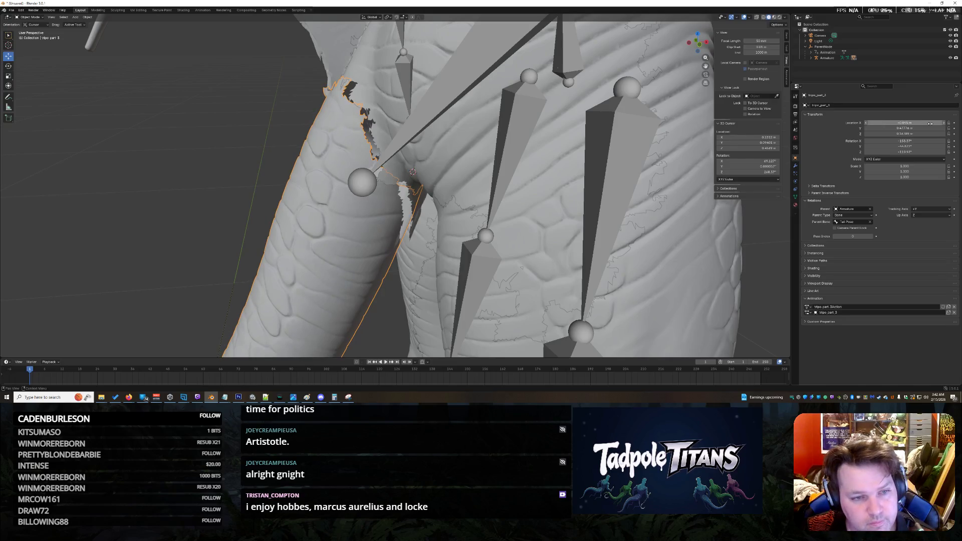
{"action": "left_click_drag", "start_coordinate": [326, 52], "coordinate": [375, 156]}
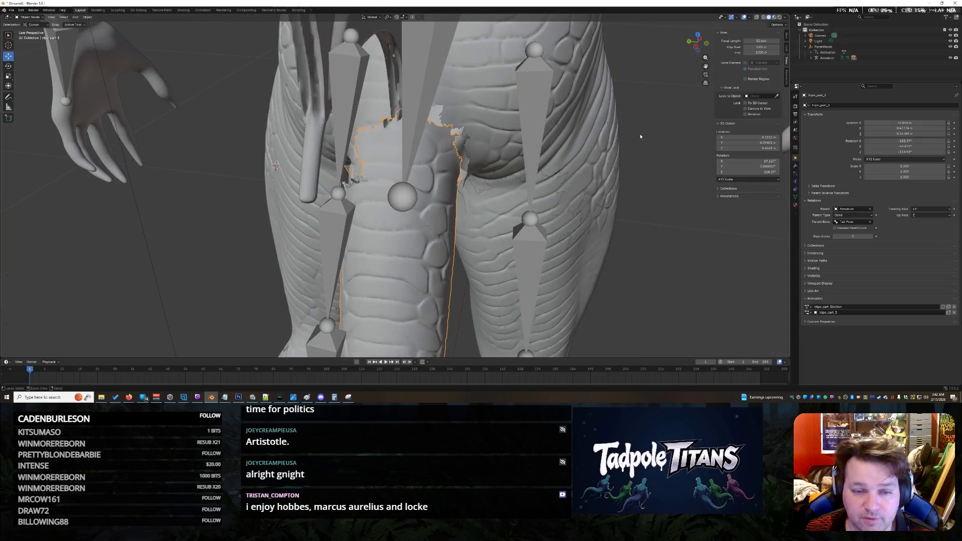
Undo the last nudge and set the tail's Location Y to 0.478.
{"action": "key", "text": "ctrl+z"}
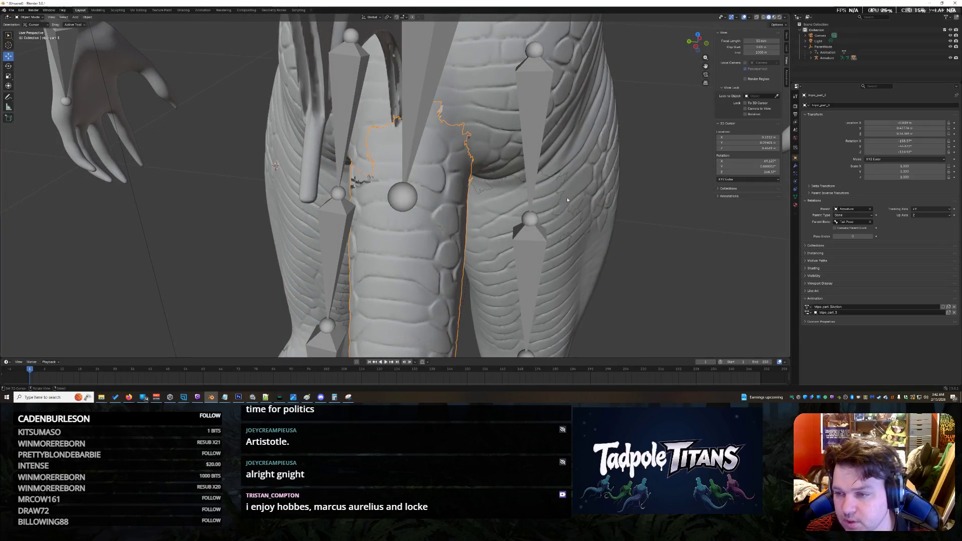
{"action": "left_click_drag", "start_coordinate": [894, 130], "coordinate": [897, 130]}
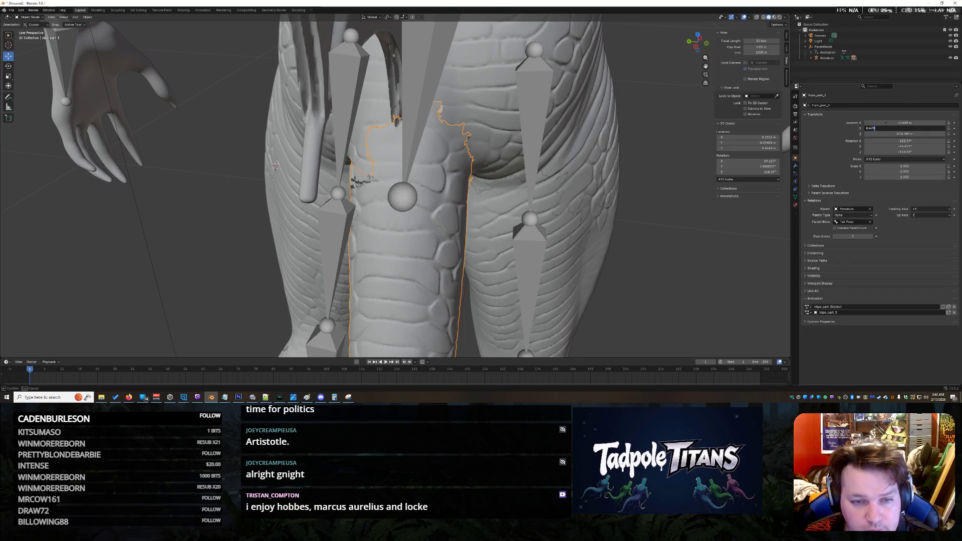
{"action": "key", "text": "Return"}
{"action": "scroll", "coordinate": [457, 175], "scroll_direction": "up", "scroll_amount": 5}
{"action": "left_click_drag", "start_coordinate": [457, 175], "coordinate": [494, 180]}
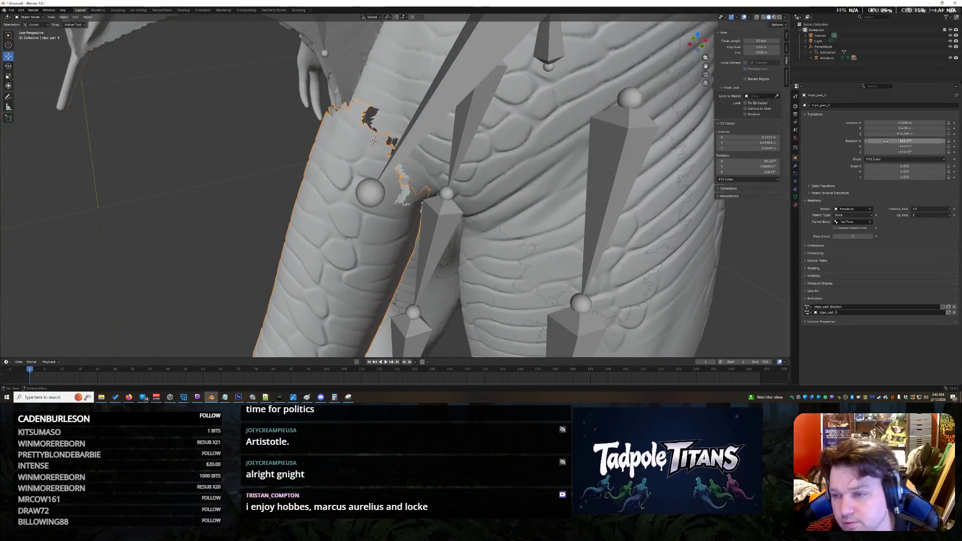
Set the tail's Location Z to 0.17 m and orbit to check the pelvis fit.
{"action": "left_click_drag", "start_coordinate": [904, 134], "coordinate": [904, 133]}
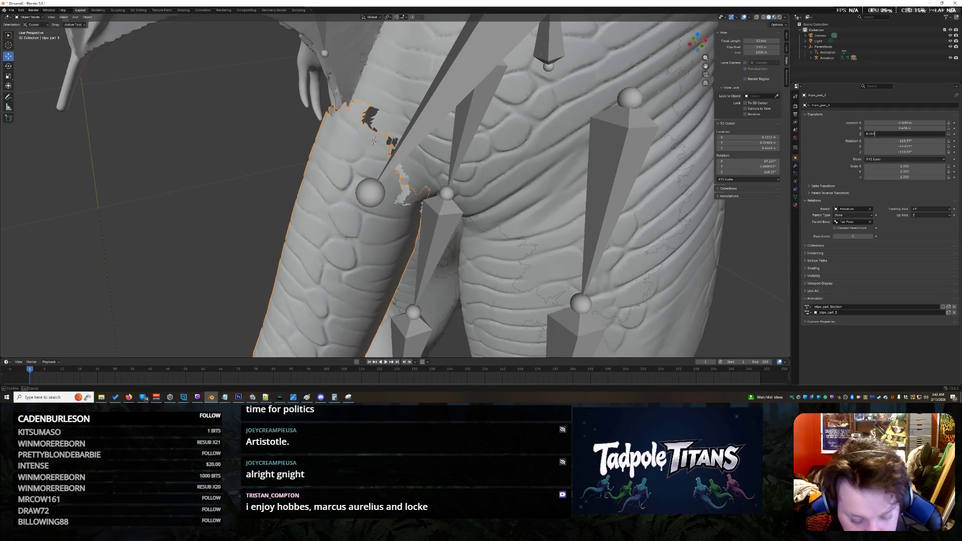
{"action": "type", "text": "7"}
{"action": "key", "text": "Return"}
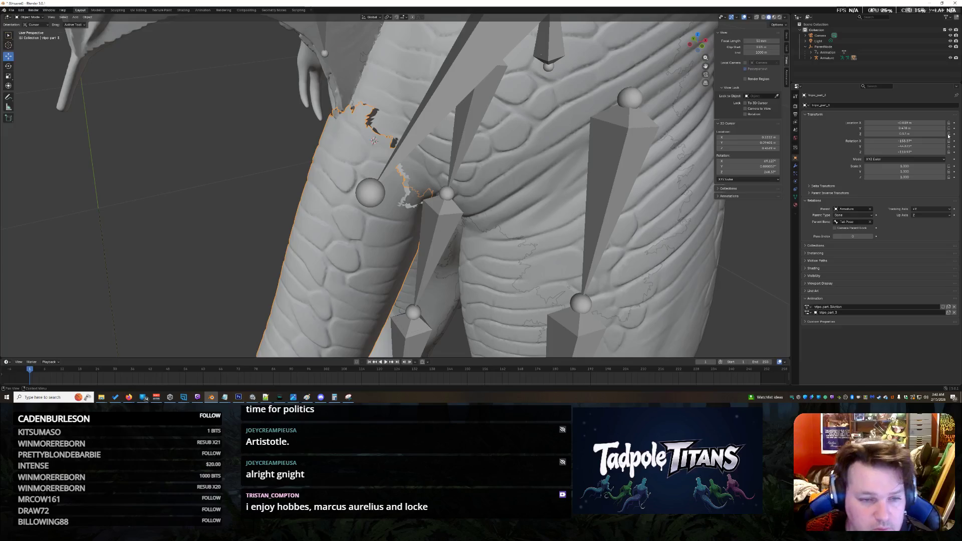
{"action": "mouse_move", "coordinate": [498, 125]}
{"action": "left_mouse_down"}
{"action": "mouse_move", "coordinate": [605, 118]}
{"action": "mouse_move", "coordinate": [499, 116]}
{"action": "mouse_move", "coordinate": [539, 121]}
{"action": "left_mouse_up"}
{"action": "scroll", "coordinate": [539, 121], "scroll_direction": "down", "scroll_amount": 10}
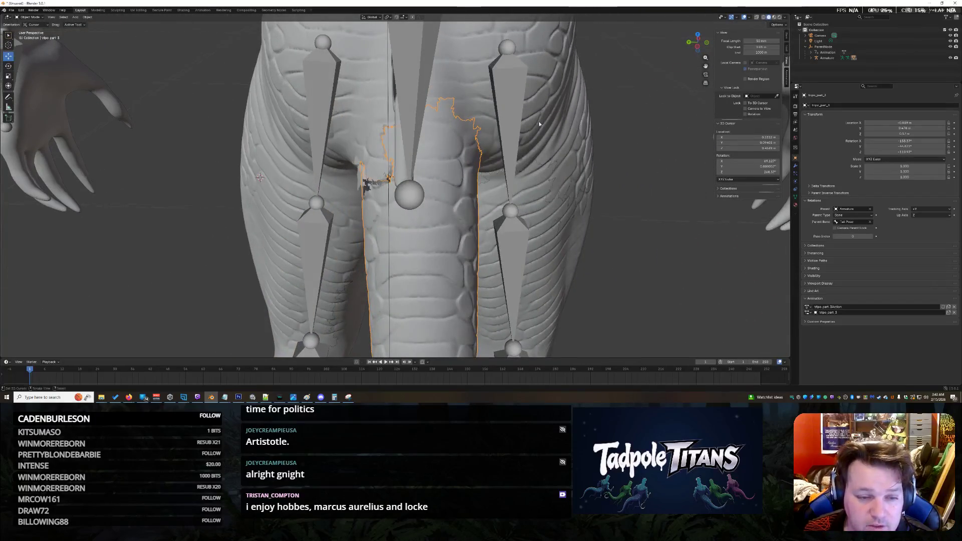
Rotate the tail piece twice more to angle it further under the pelvis.
{"action": "scroll", "coordinate": [464, 192], "scroll_direction": "up", "scroll_amount": 8}
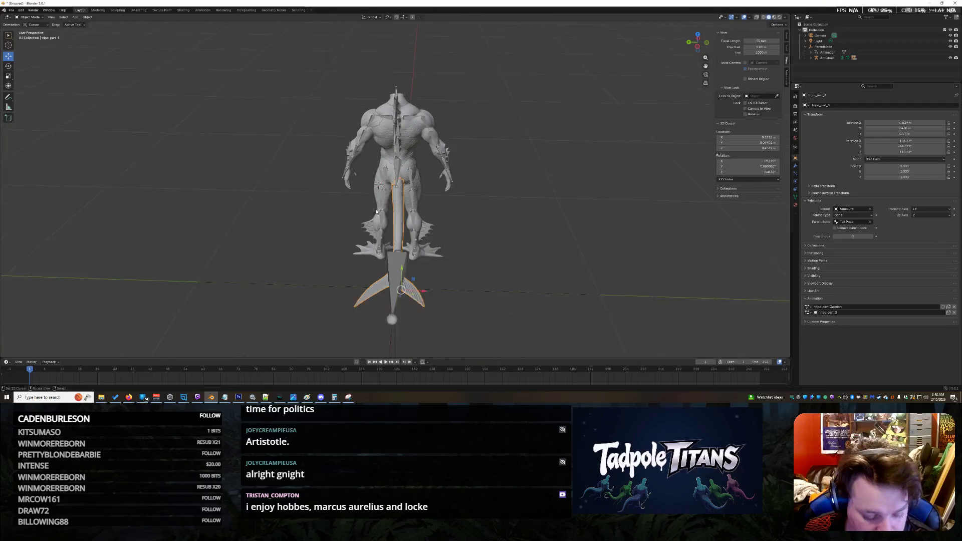
{"action": "key", "text": "r"}
{"action": "key", "text": "r"}
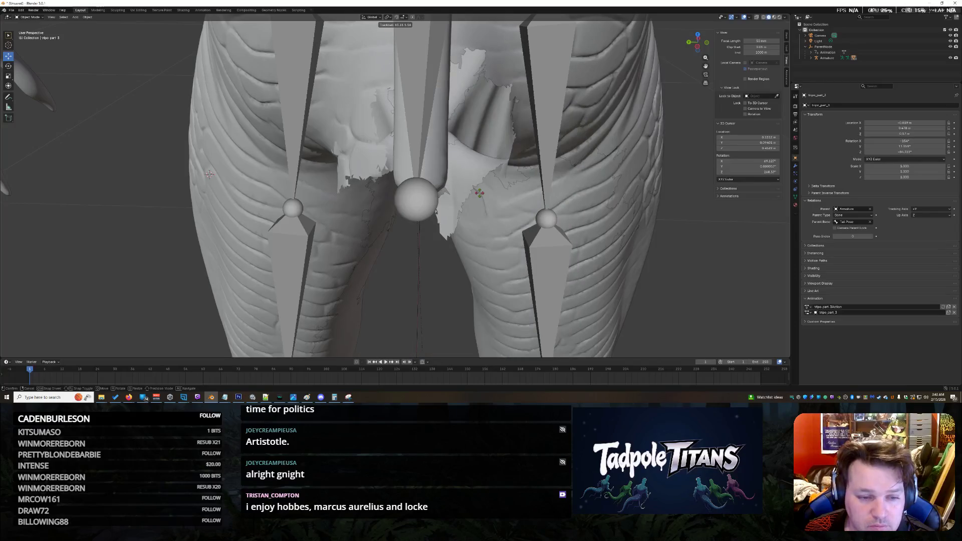
{"action": "left_click", "coordinate": [475, 165]}
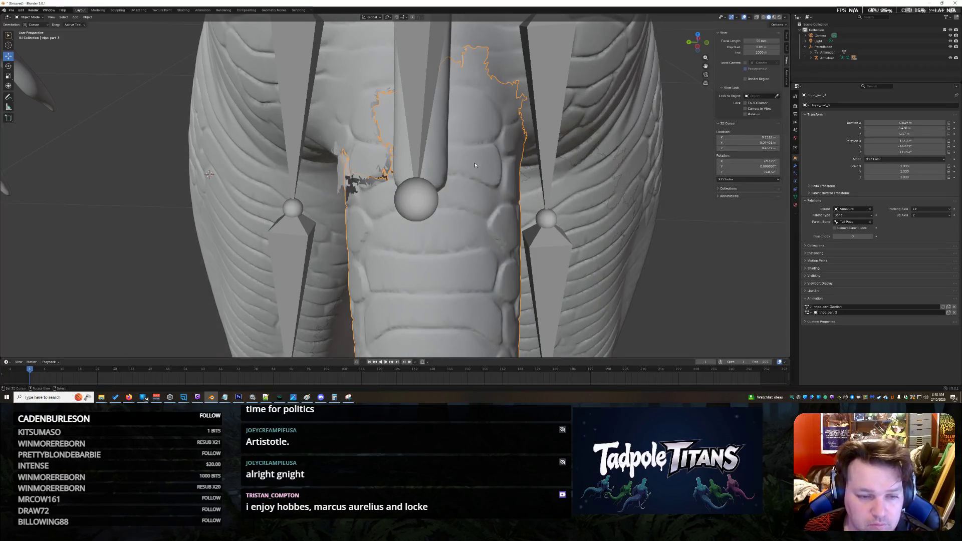
{"action": "key", "text": "r"}
{"action": "left_click", "coordinate": [506, 213]}
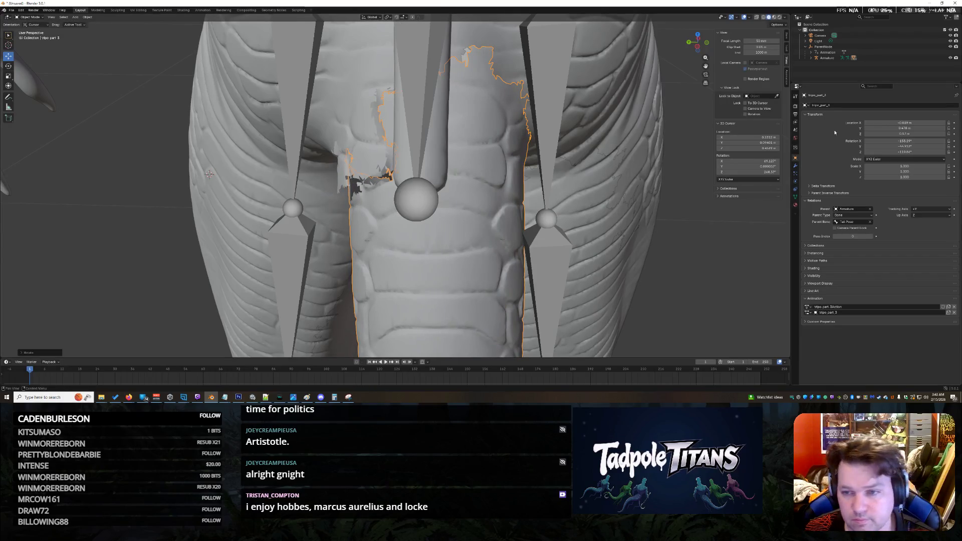
Set the tail piece's Location X to -0.04 m, undoing an unwanted shift first.
{"action": "left_click_drag", "start_coordinate": [904, 123], "coordinate": [904, 123]}
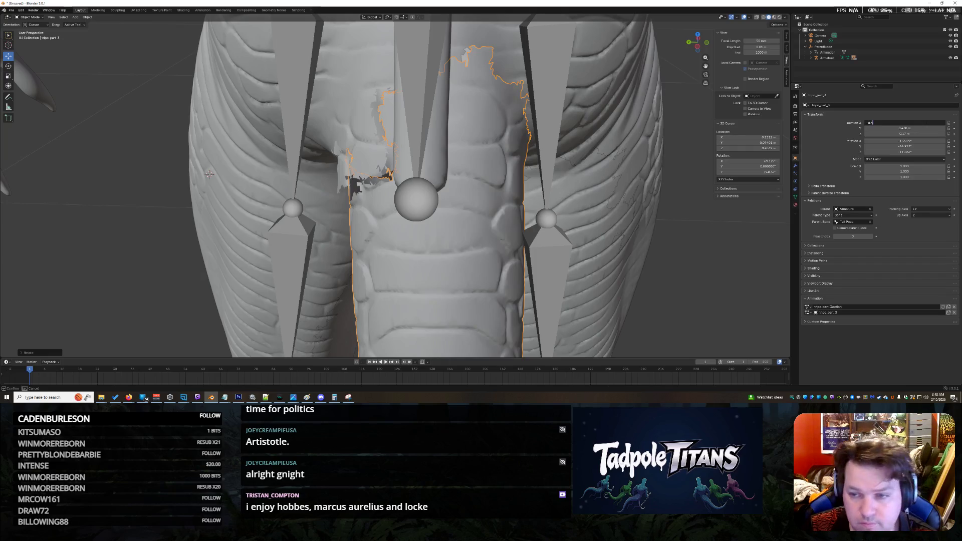
{"action": "key", "text": "Return"}
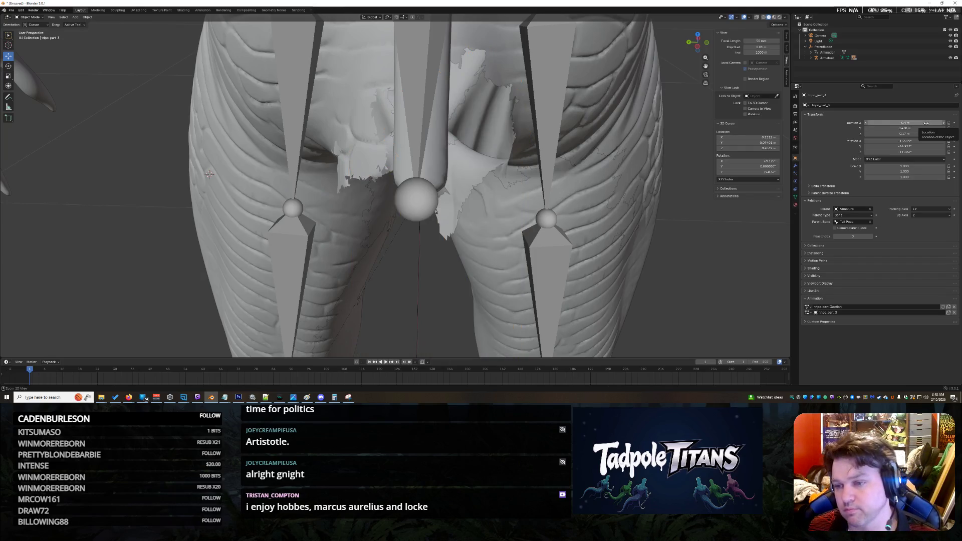
{"action": "key", "text": "ctrl+z"}
{"action": "left_click", "coordinate": [926, 123]}
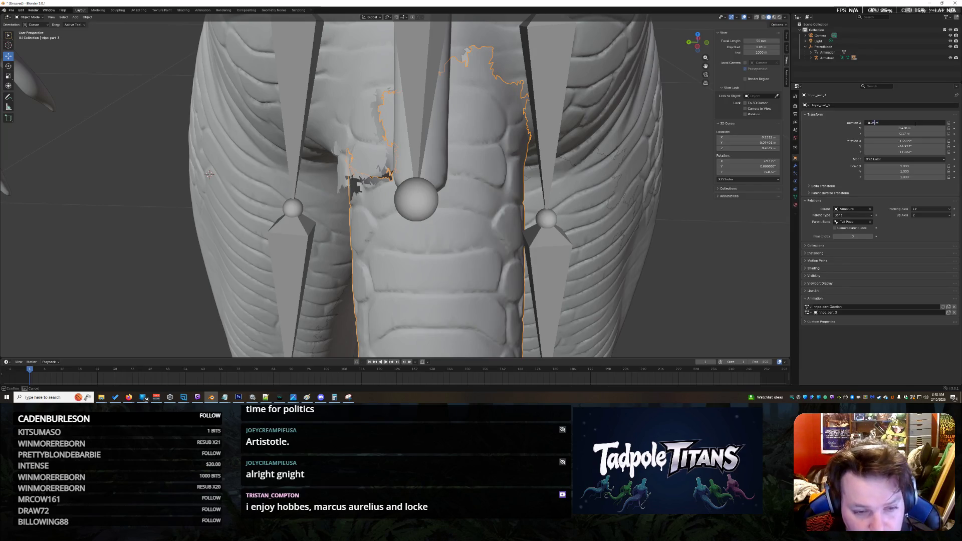
{"action": "key", "text": "Return"}
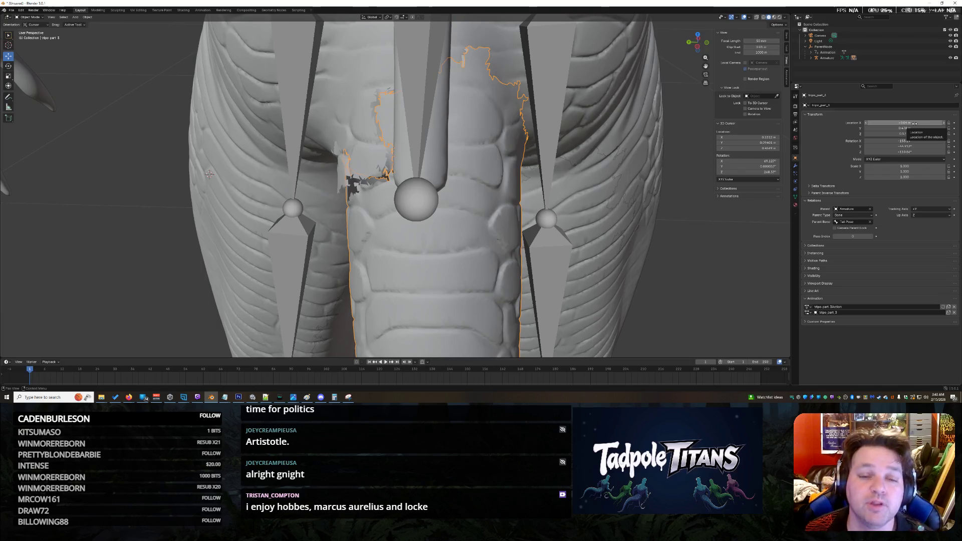
{"action": "scroll", "coordinate": [625, 299], "scroll_direction": "down", "scroll_amount": 8}
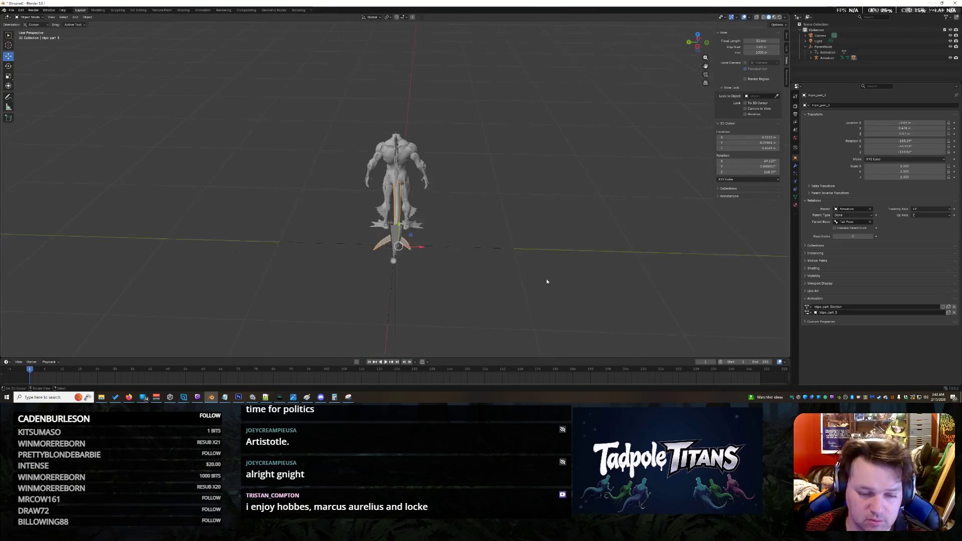
Place the 3D cursor on the model and orbit to look between the legs from the front.
{"action": "scroll", "coordinate": [494, 270], "scroll_direction": "up", "scroll_amount": 8}
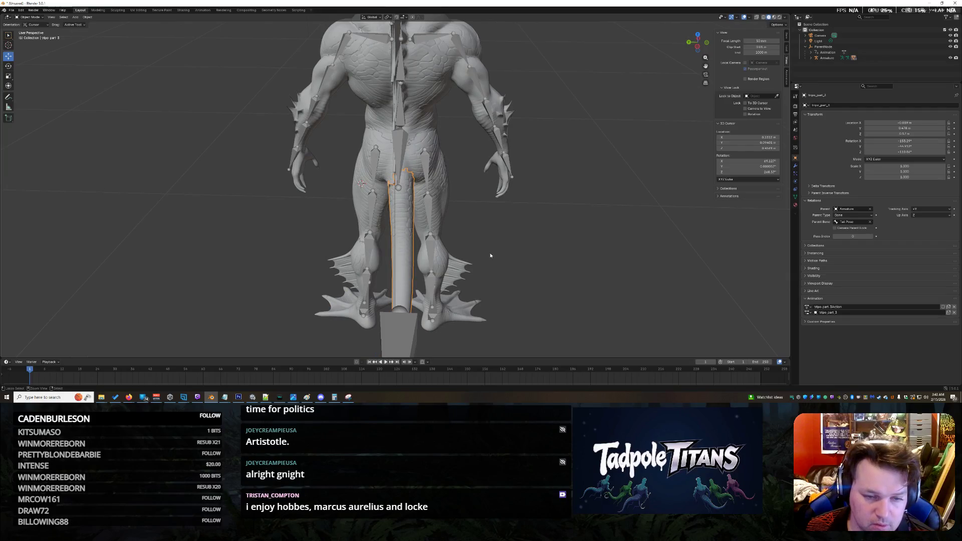
{"action": "scroll", "coordinate": [491, 258], "scroll_direction": "up", "scroll_amount": 4}
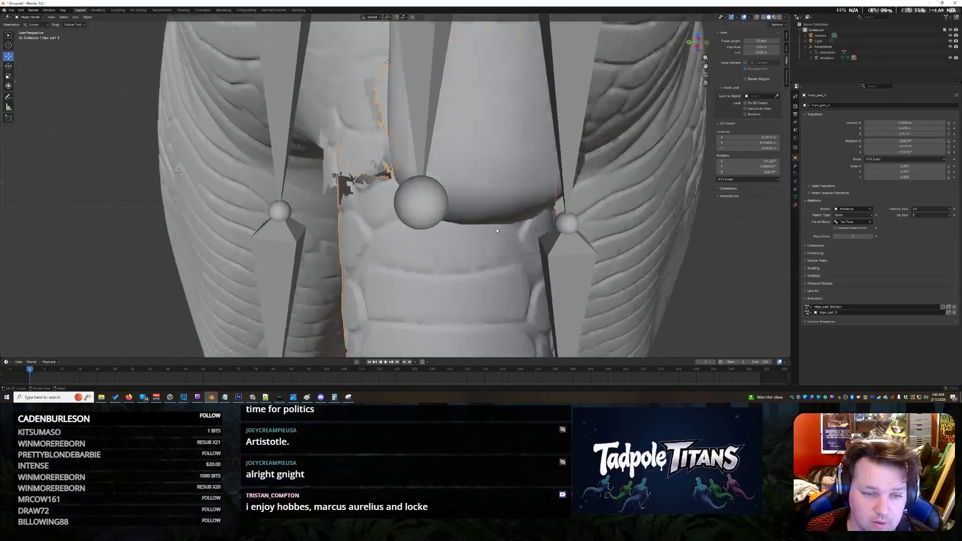
{"action": "scroll", "coordinate": [493, 268], "scroll_direction": "down", "scroll_amount": 10}
{"action": "right_click", "coordinate": [404, 256], "text": "shift"}
{"action": "scroll", "coordinate": [405, 255], "scroll_direction": "up", "scroll_amount": 8}
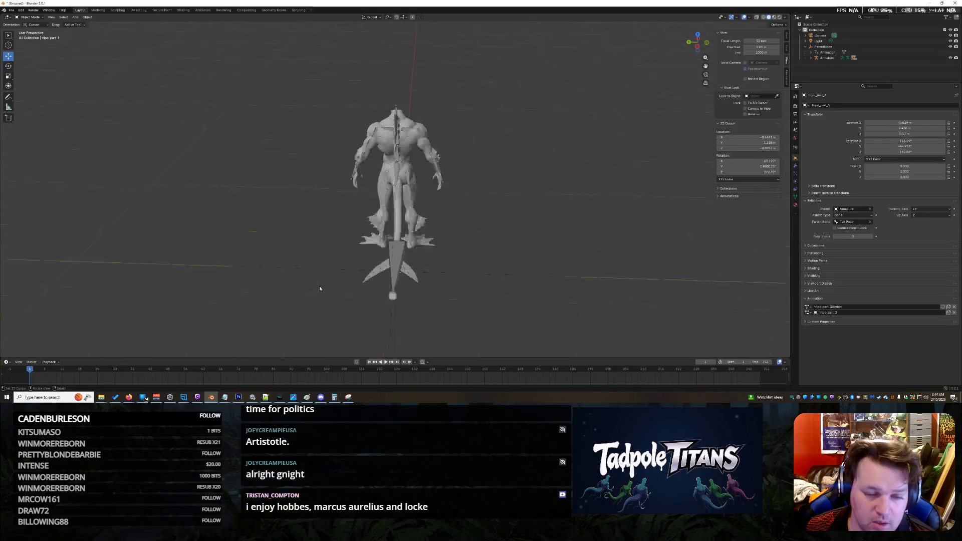
{"action": "scroll", "coordinate": [405, 221], "scroll_direction": "down", "scroll_amount": 4}
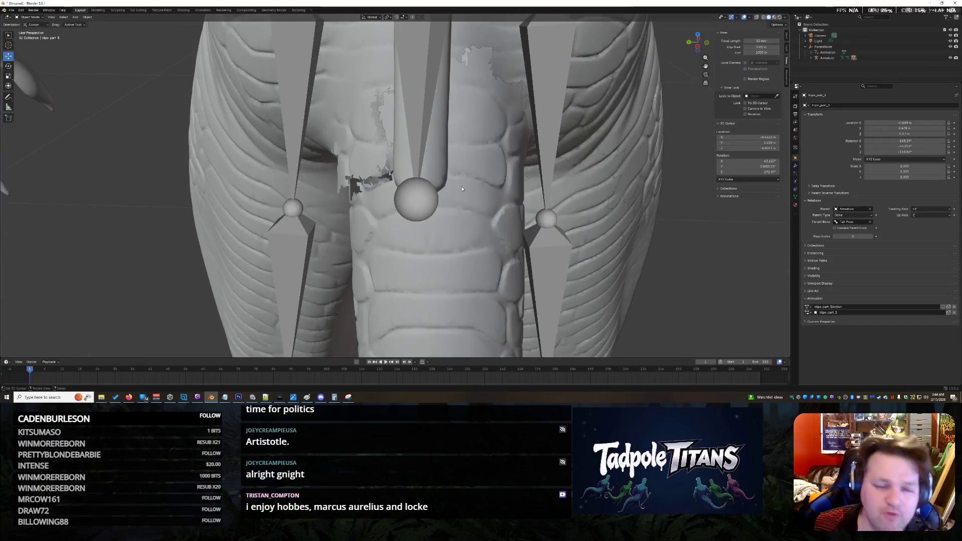
{"action": "scroll", "coordinate": [562, 212], "scroll_direction": "up", "scroll_amount": 5}
{"action": "scroll", "coordinate": [562, 212], "scroll_direction": "down", "scroll_amount": 3}
{"action": "scroll", "coordinate": [524, 203], "scroll_direction": "up", "scroll_amount": 3}
{"action": "left_click_drag", "start_coordinate": [603, 172], "coordinate": [478, 207]}
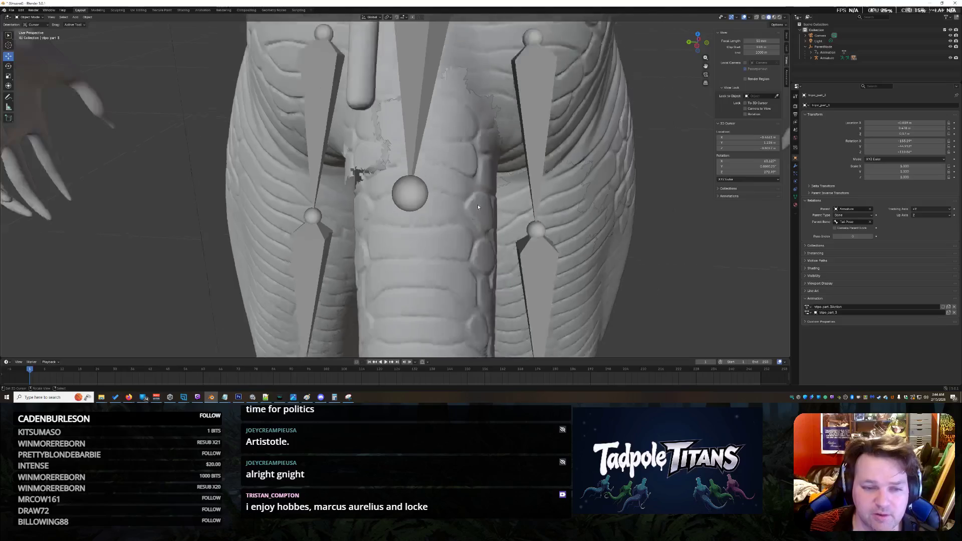
Set the 3D cursor on the hip area and select the separate tail piece.
{"action": "scroll", "coordinate": [477, 207], "scroll_direction": "down", "scroll_amount": 6}
{"action": "scroll", "coordinate": [430, 275], "scroll_direction": "up", "scroll_amount": 6}
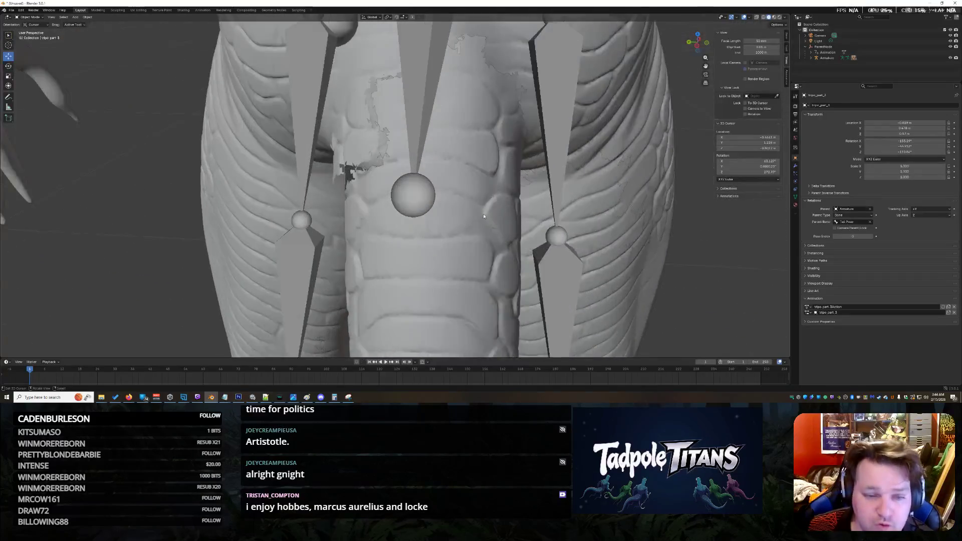
{"action": "scroll", "coordinate": [483, 216], "scroll_direction": "up", "scroll_amount": 2}
{"action": "scroll", "coordinate": [476, 200], "scroll_direction": "down", "scroll_amount": 4}
{"action": "scroll", "coordinate": [461, 145], "scroll_direction": "up", "scroll_amount": 2}
{"action": "right_click", "coordinate": [460, 144], "text": "shift"}
{"action": "left_click", "coordinate": [461, 144]}
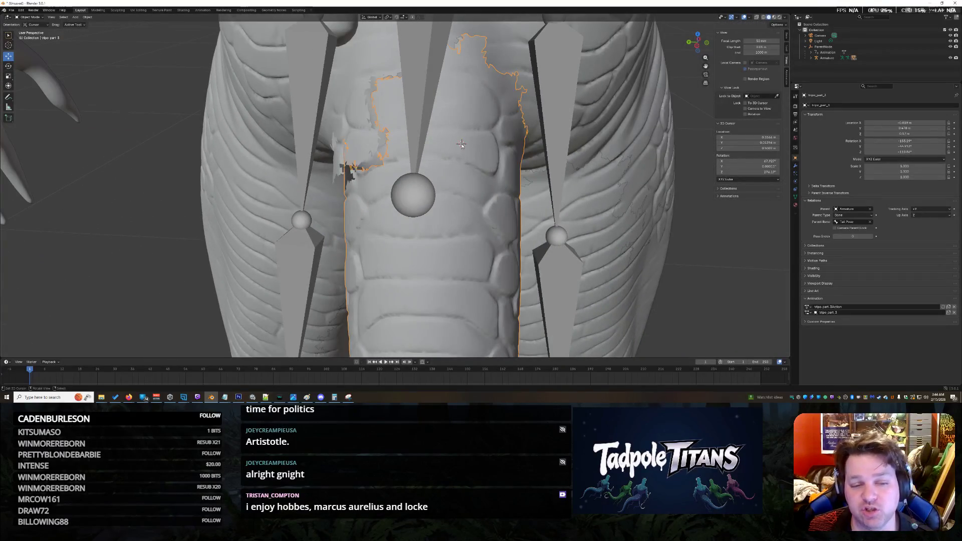
{"action": "mouse_move", "coordinate": [428, 269]}
{"action": "left_mouse_down"}
{"action": "mouse_move", "coordinate": [461, 258]}
{"action": "mouse_move", "coordinate": [411, 262]}
{"action": "mouse_move", "coordinate": [431, 255]}
{"action": "left_mouse_up"}
Move the tail piece up to the creature's hips with G.
{"action": "key", "text": "g"}
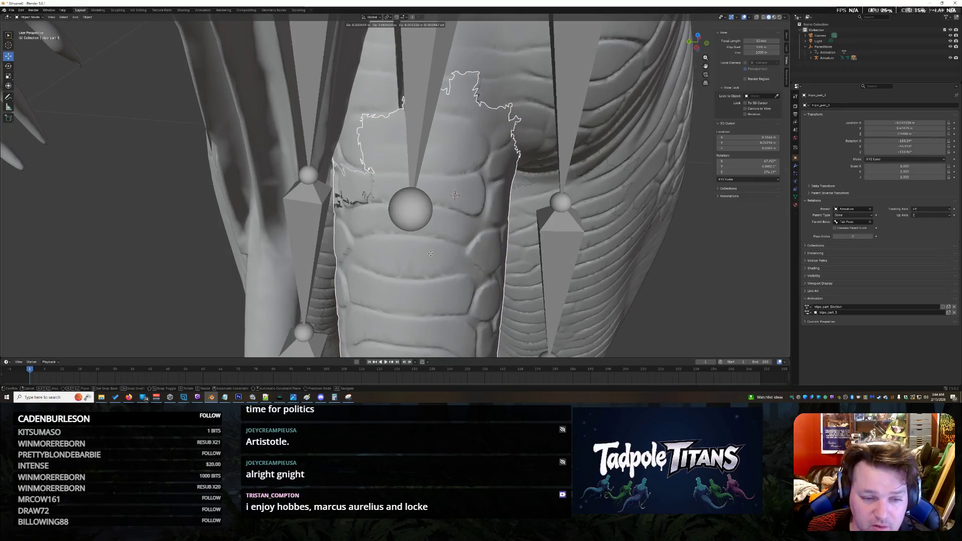
{"action": "left_click", "coordinate": [429, 253]}
{"action": "scroll", "coordinate": [408, 274], "scroll_direction": "down", "scroll_amount": 10}
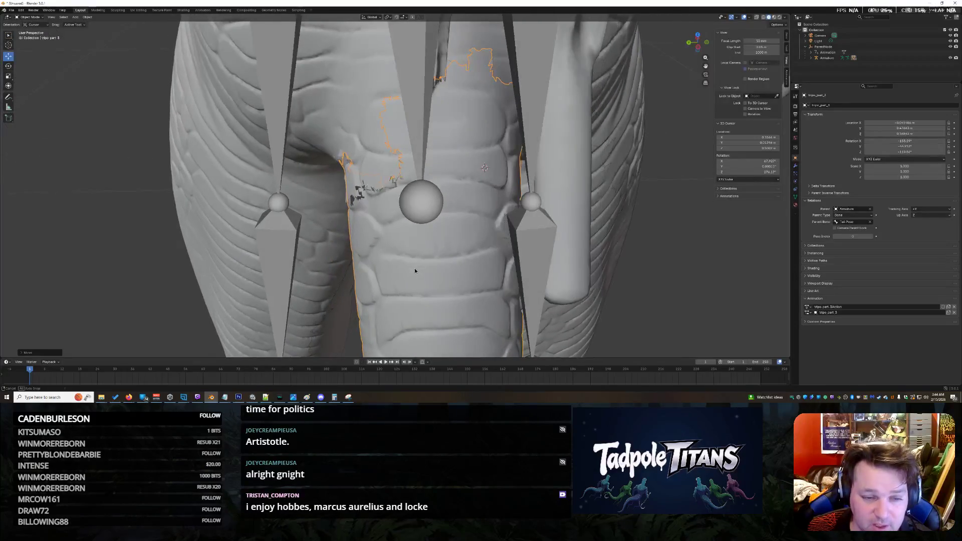
{"action": "scroll", "coordinate": [455, 298], "scroll_direction": "up", "scroll_amount": 5}
{"action": "scroll", "coordinate": [472, 278], "scroll_direction": "down", "scroll_amount": 3}
Rotate the tail piece to a new angle behind the hips.
{"action": "left_click_drag", "start_coordinate": [473, 277], "coordinate": [471, 287]}
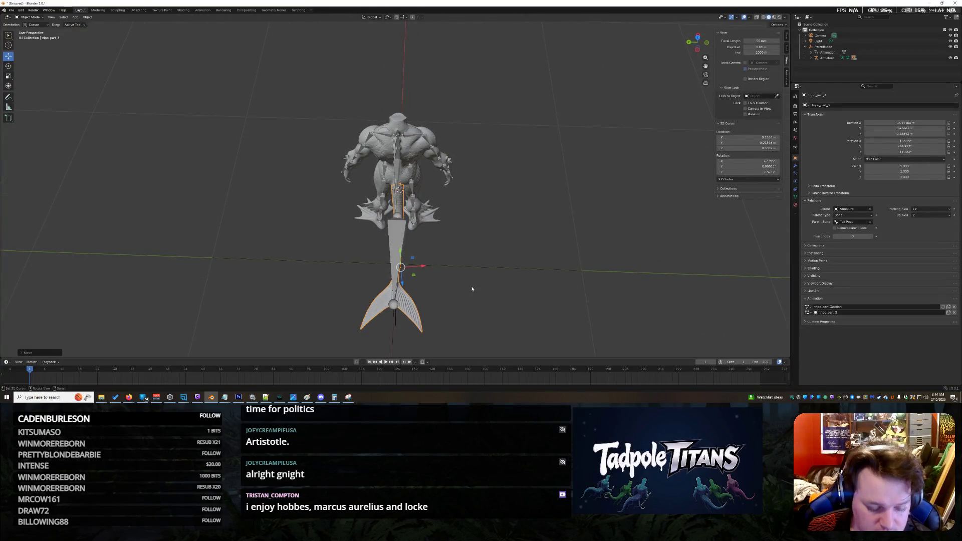
{"action": "key", "text": "r"}
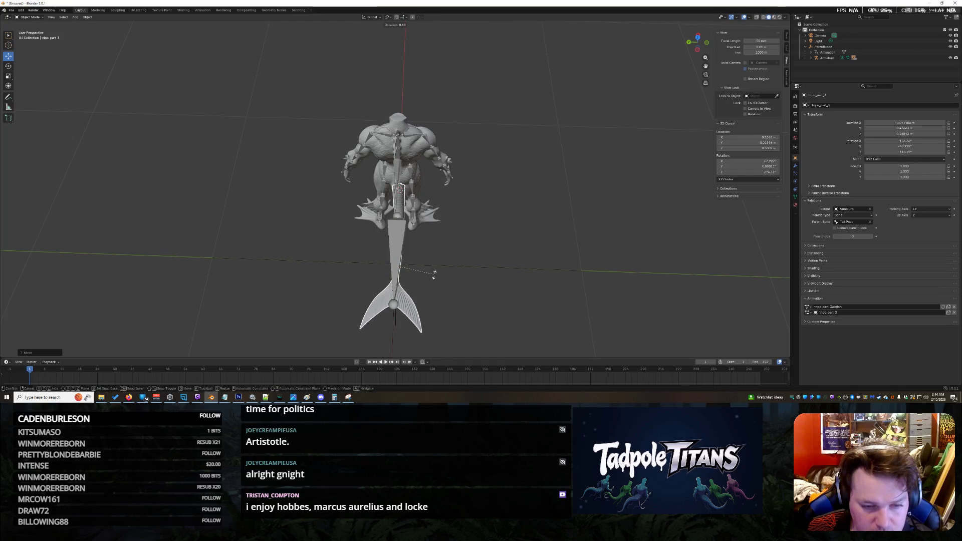
{"action": "left_click", "coordinate": [434, 274]}
{"action": "scroll", "coordinate": [405, 288], "scroll_direction": "up", "scroll_amount": 10}
{"action": "scroll", "coordinate": [405, 287], "scroll_direction": "up", "scroll_amount": 6}
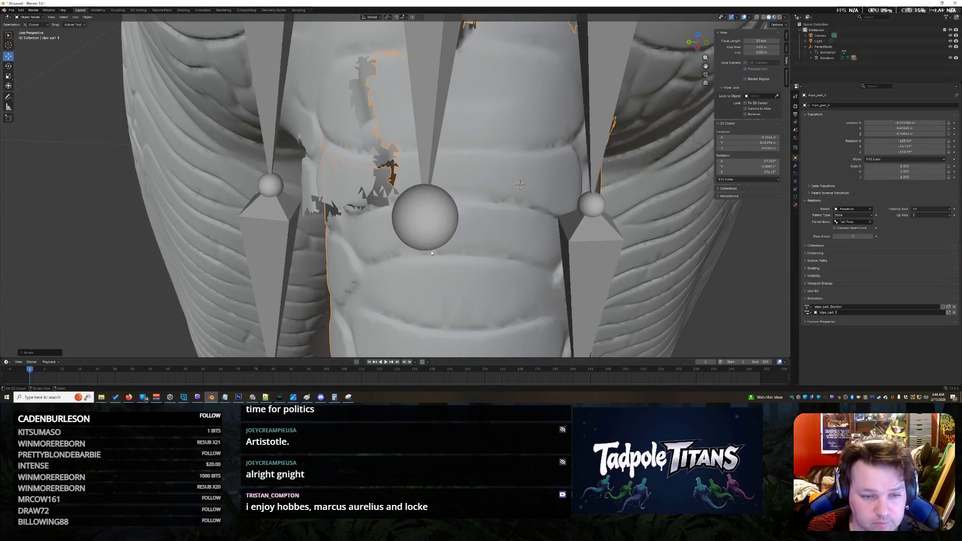
Shift the tail piece slightly to close the hip seam, then zoom out to inspect the join.
{"action": "key", "text": "g"}
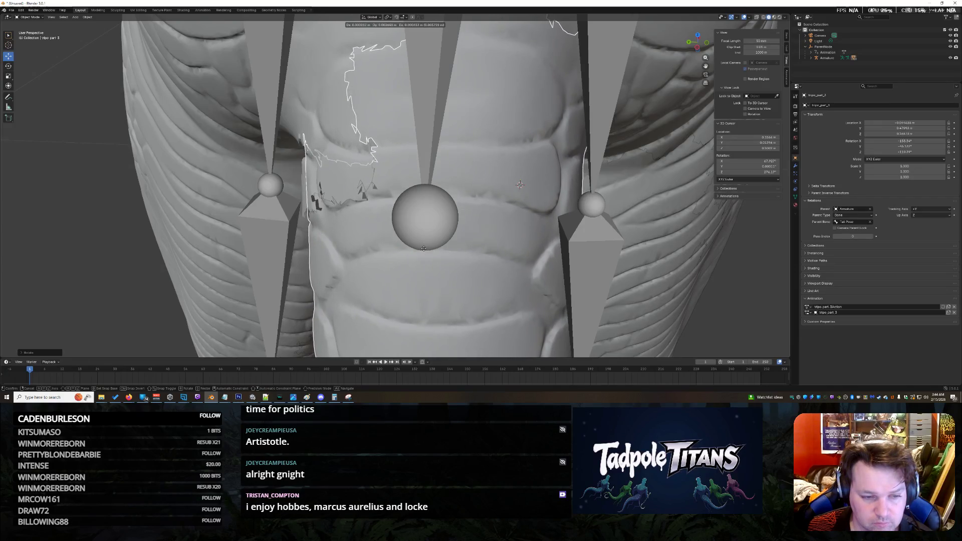
{"action": "left_click", "coordinate": [423, 251]}
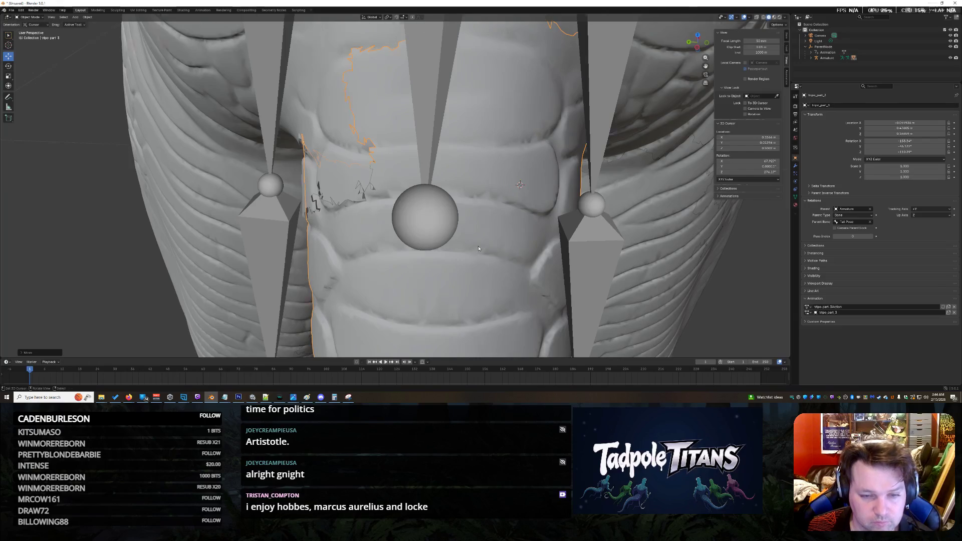
{"action": "scroll", "coordinate": [483, 233], "scroll_direction": "down", "scroll_amount": 3}
{"action": "scroll", "coordinate": [481, 230], "scroll_direction": "down", "scroll_amount": 5}
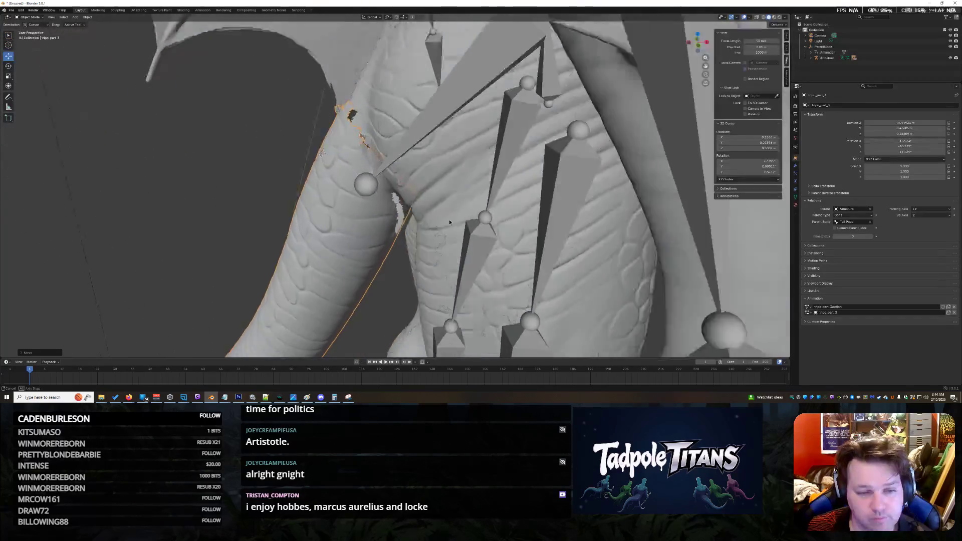
{"action": "scroll", "coordinate": [498, 228], "scroll_direction": "down", "scroll_amount": 2}
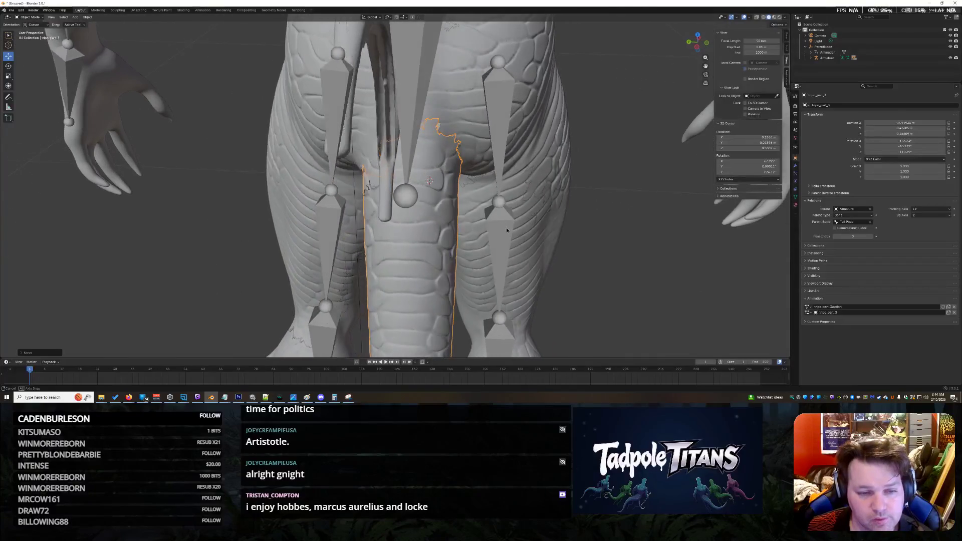
{"action": "scroll", "coordinate": [504, 227], "scroll_direction": "up", "scroll_amount": 6}
{"action": "scroll", "coordinate": [511, 224], "scroll_direction": "down", "scroll_amount": 5}
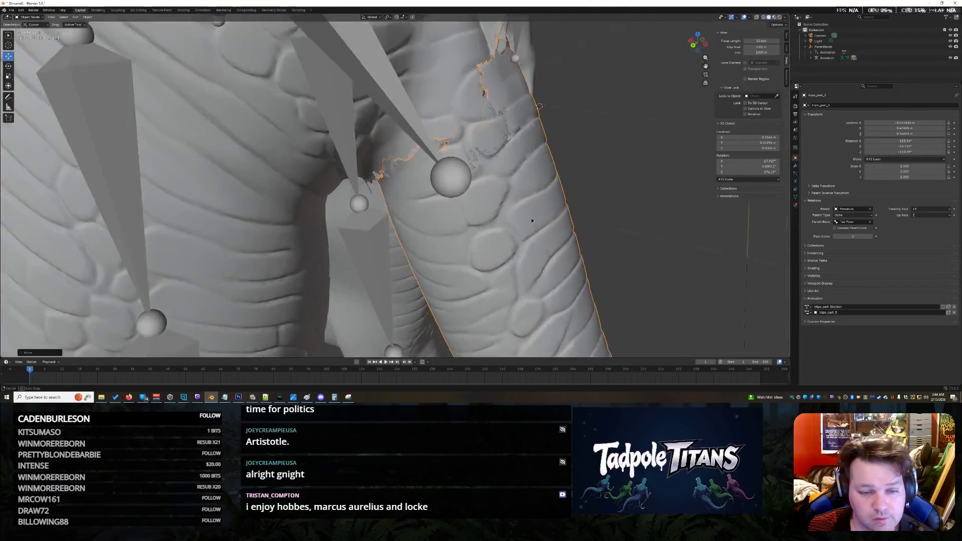
{"action": "scroll", "coordinate": [535, 208], "scroll_direction": "down", "scroll_amount": 5}
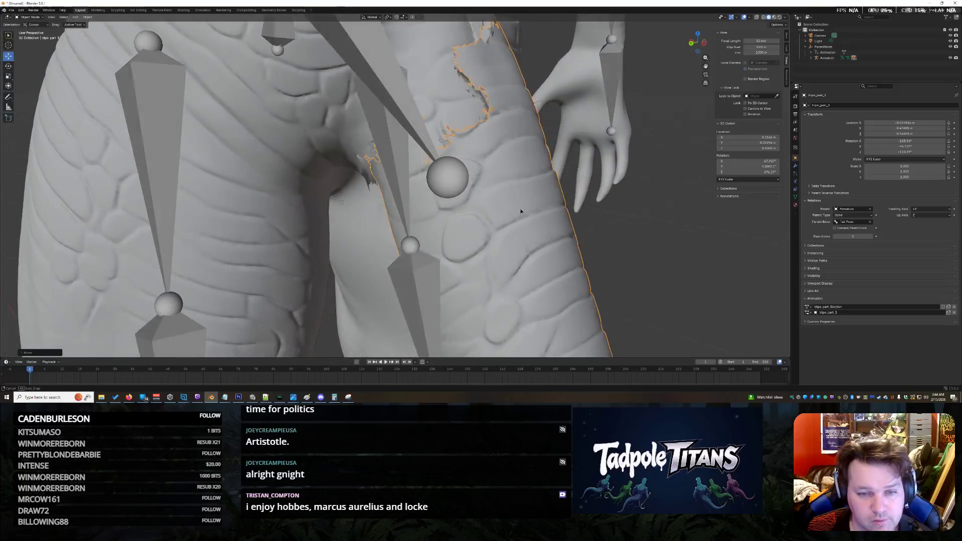
{"action": "scroll", "coordinate": [554, 214], "scroll_direction": "down", "scroll_amount": 5}
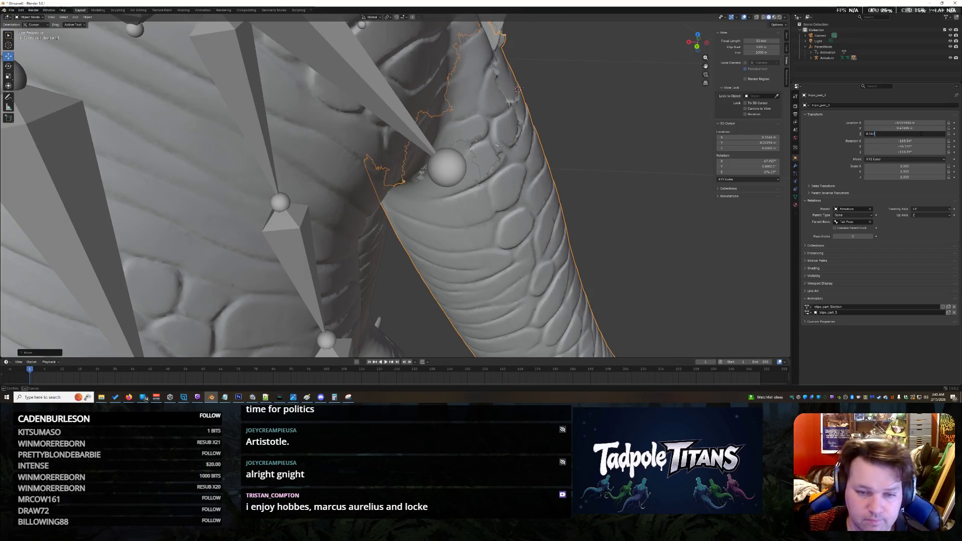
Commit the tail's Location Z of 0.167 m and reselect the tail piece.
{"action": "key", "text": "Return"}
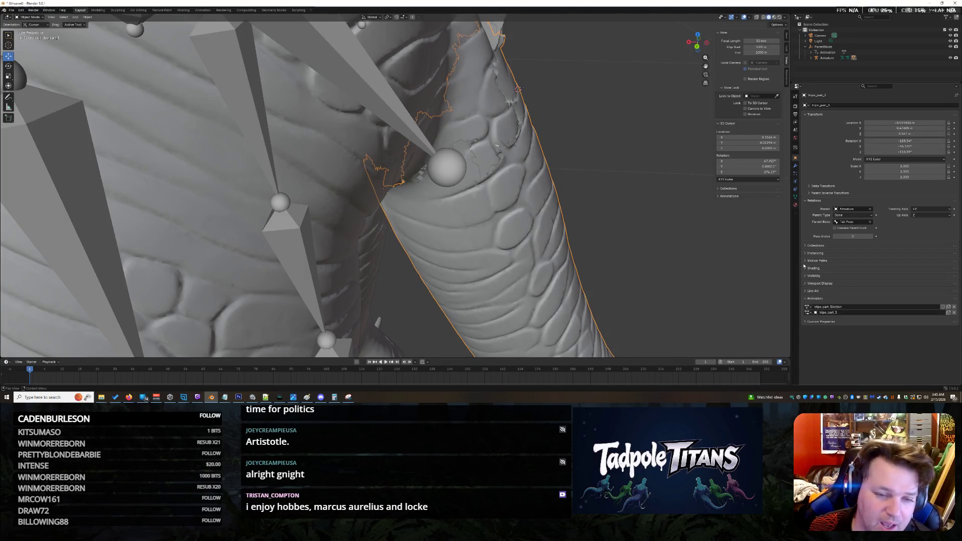
{"action": "mouse_move", "coordinate": [623, 201]}
{"action": "left_mouse_down"}
{"action": "mouse_move", "coordinate": [567, 196]}
{"action": "mouse_move", "coordinate": [631, 186]}
{"action": "left_mouse_up"}
{"action": "left_click", "coordinate": [518, 177]}
{"action": "mouse_move", "coordinate": [646, 151]}
{"action": "left_mouse_down"}
{"action": "mouse_move", "coordinate": [535, 155]}
{"action": "mouse_move", "coordinate": [635, 161]}
{"action": "mouse_move", "coordinate": [610, 173]}
{"action": "mouse_move", "coordinate": [620, 190]}
{"action": "mouse_move", "coordinate": [635, 186]}
{"action": "left_mouse_up"}
{"action": "scroll", "coordinate": [589, 194], "scroll_direction": "down", "scroll_amount": 5}
{"action": "scroll", "coordinate": [587, 198], "scroll_direction": "up", "scroll_amount": 8}
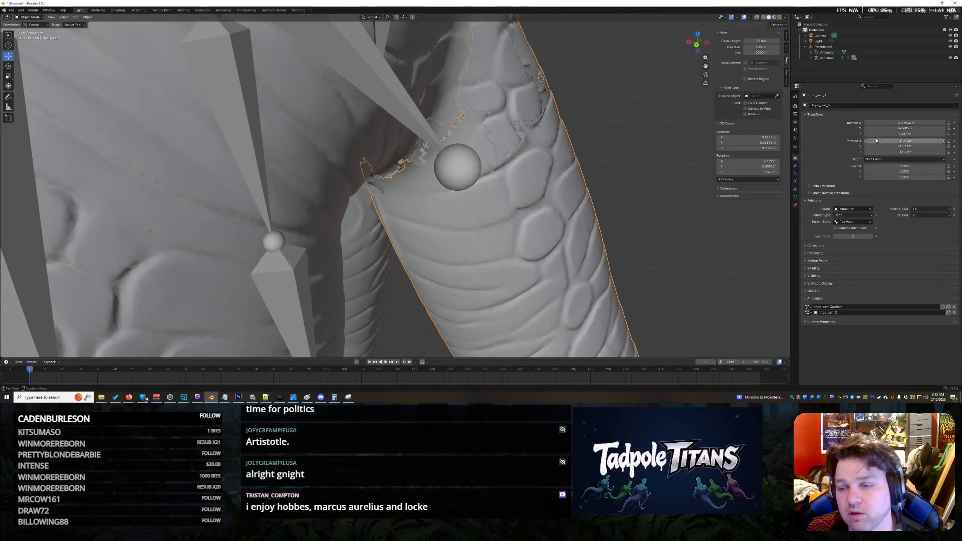
Trial a -123.39° Z rotation, revert it to -110.39°, and enter a new Y rotation.
{"action": "mouse_move", "coordinate": [915, 152]}
{"action": "left_mouse_down"}
{"action": "mouse_move", "coordinate": [897, 146]}
{"action": "mouse_move", "coordinate": [921, 146]}
{"action": "left_mouse_up"}
{"action": "key", "text": "ctrl+z"}
{"action": "key", "text": "Escape"}
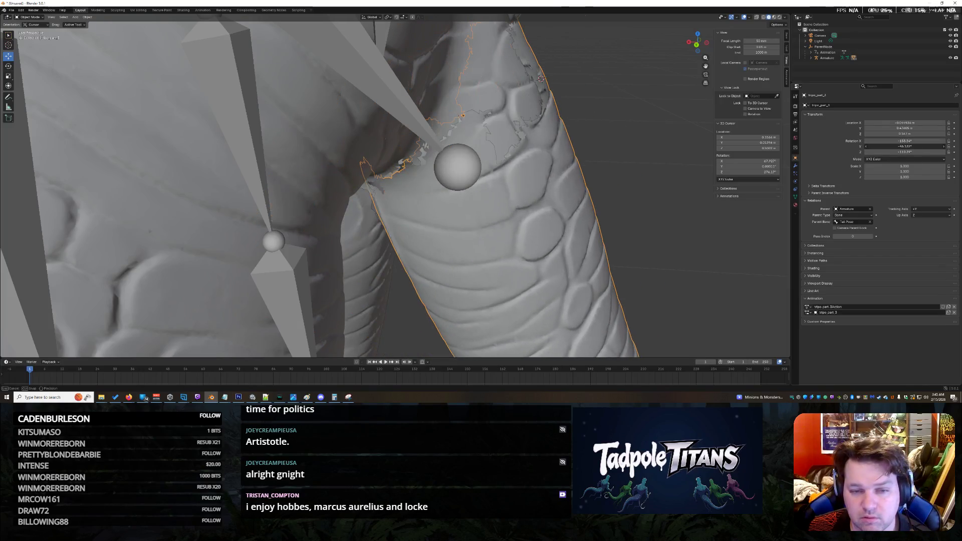
{"action": "left_click", "coordinate": [920, 146]}
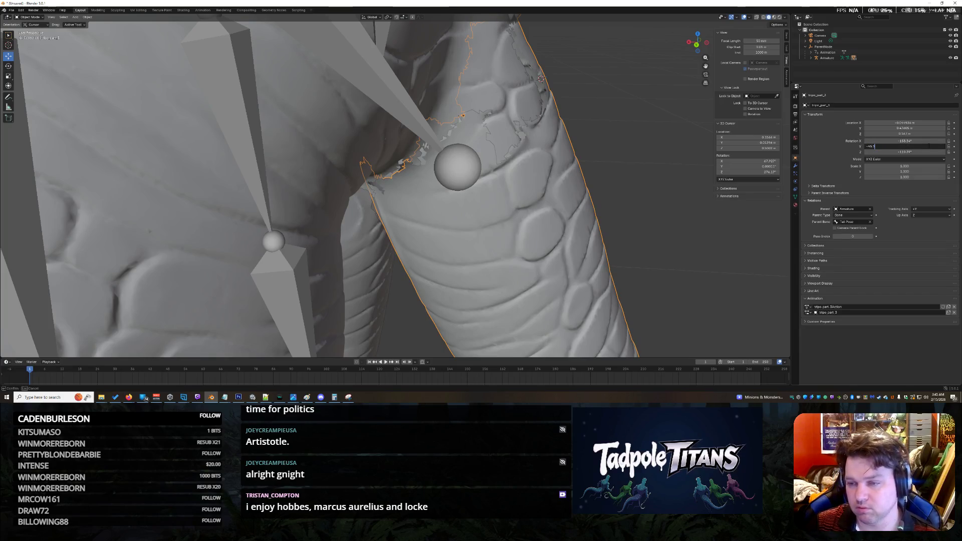
{"action": "key", "text": "Return"}
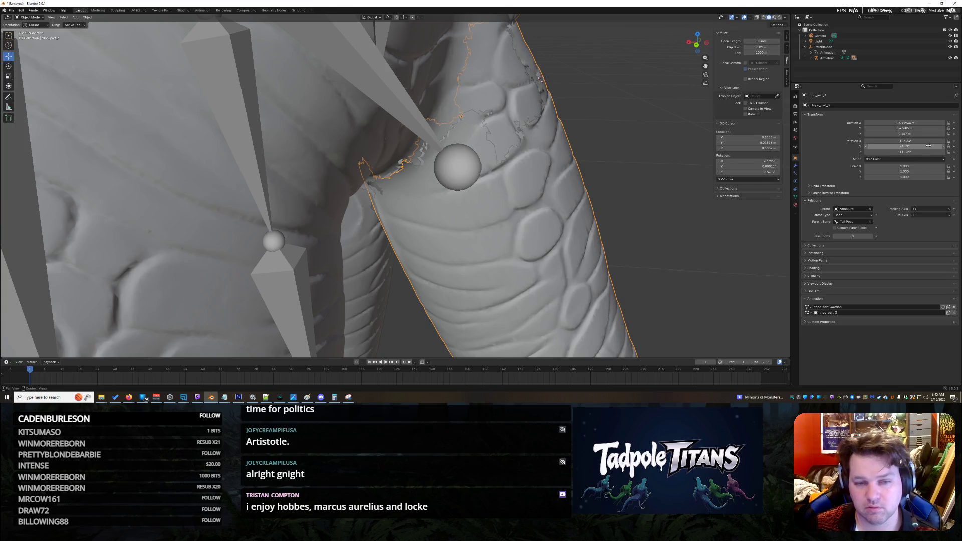
{"action": "mouse_move", "coordinate": [592, 176]}
{"action": "left_mouse_down"}
{"action": "mouse_move", "coordinate": [500, 161]}
{"action": "mouse_move", "coordinate": [489, 109]}
{"action": "mouse_move", "coordinate": [549, 90]}
{"action": "mouse_move", "coordinate": [567, 165]}
{"action": "mouse_move", "coordinate": [549, 173]}
{"action": "left_mouse_up"}
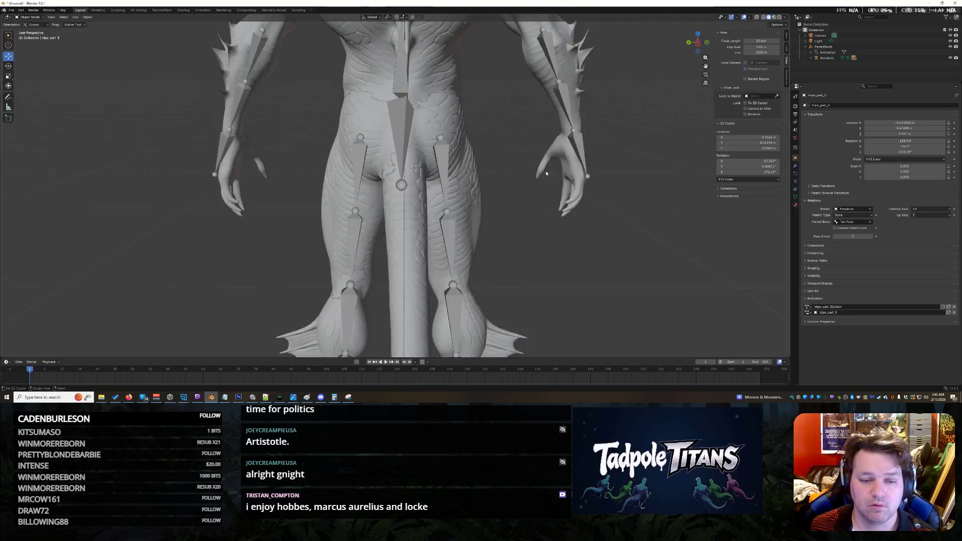
{"action": "scroll", "coordinate": [549, 172], "scroll_direction": "down", "scroll_amount": 10}
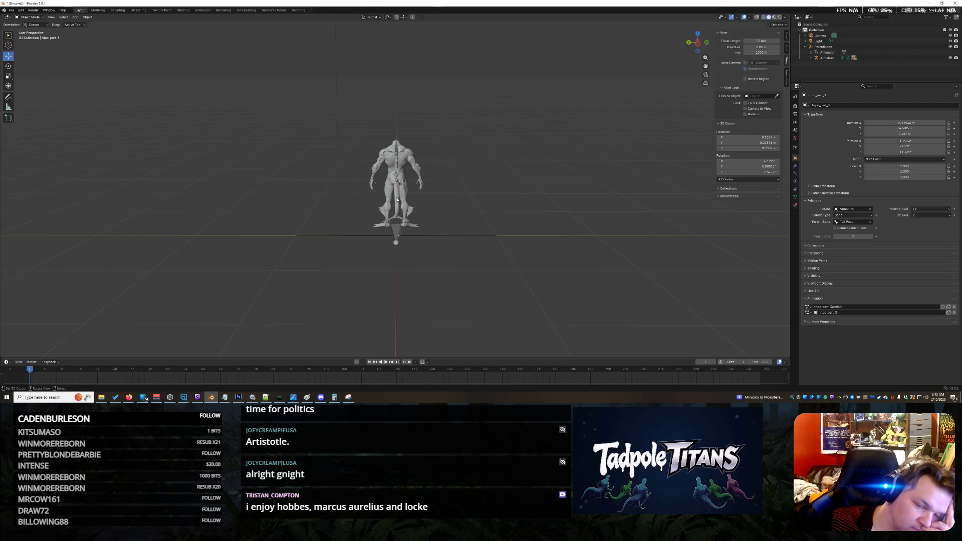
{"action": "scroll", "coordinate": [396, 200], "scroll_direction": "up", "scroll_amount": 8}
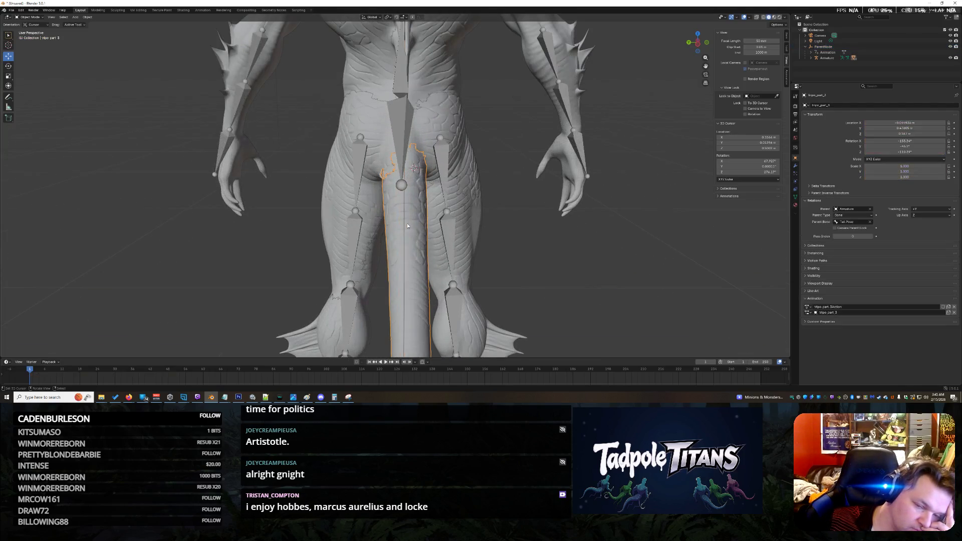
{"action": "left_click_drag", "start_coordinate": [443, 219], "coordinate": [515, 191]}
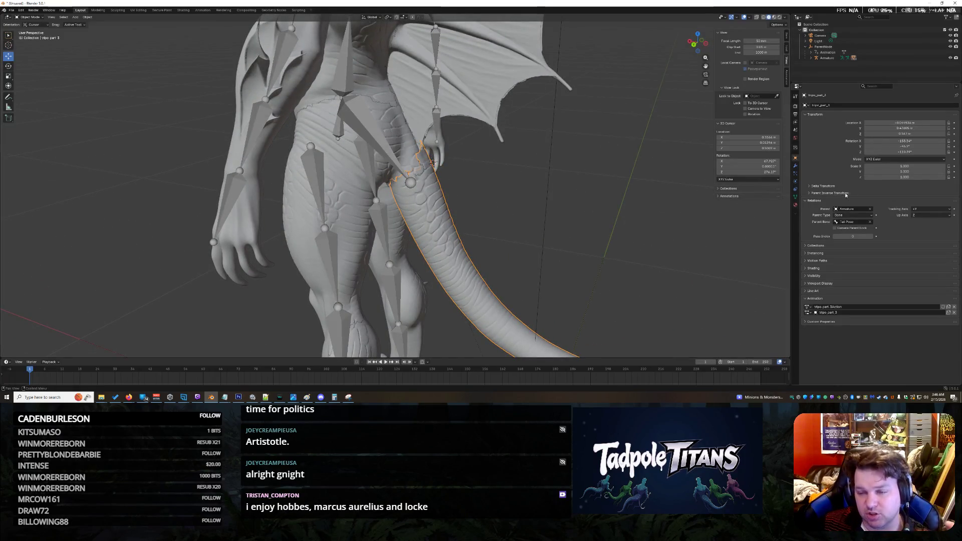
{"action": "left_click", "coordinate": [870, 222]}
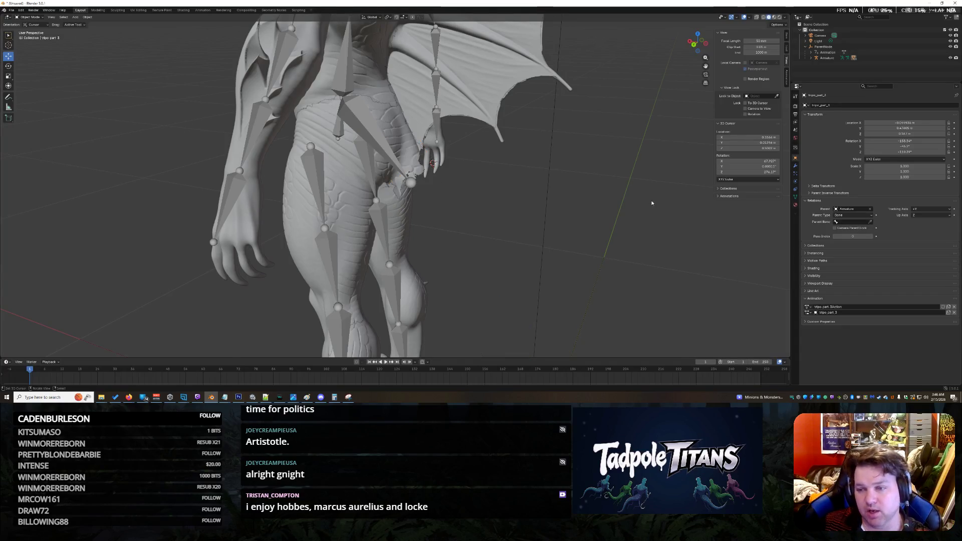
{"action": "scroll", "coordinate": [651, 202], "scroll_direction": "down", "scroll_amount": 6}
{"action": "key", "text": "ctrl+z"}
{"action": "scroll", "coordinate": [559, 193], "scroll_direction": "up", "scroll_amount": 4}
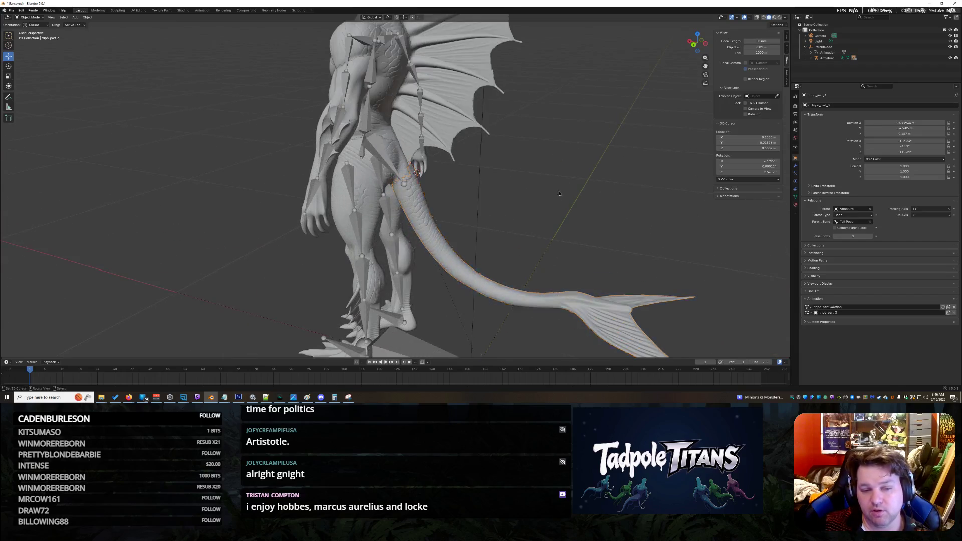
{"action": "scroll", "coordinate": [559, 193], "scroll_direction": "up", "scroll_amount": 5}
{"action": "left_click_drag", "start_coordinate": [569, 211], "coordinate": [613, 182]}
{"action": "scroll", "coordinate": [479, 226], "scroll_direction": "down", "scroll_amount": 5}
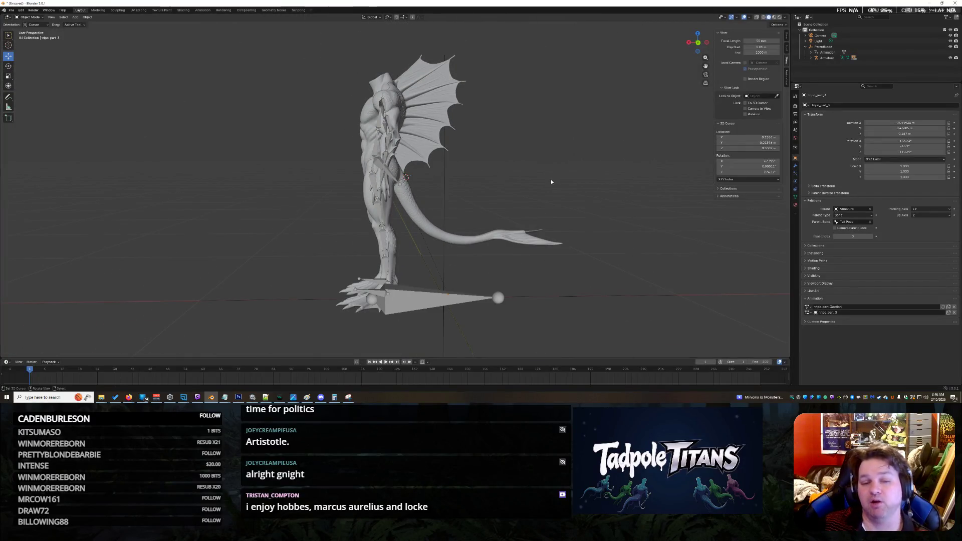
{"action": "scroll", "coordinate": [528, 186], "scroll_direction": "up", "scroll_amount": 4}
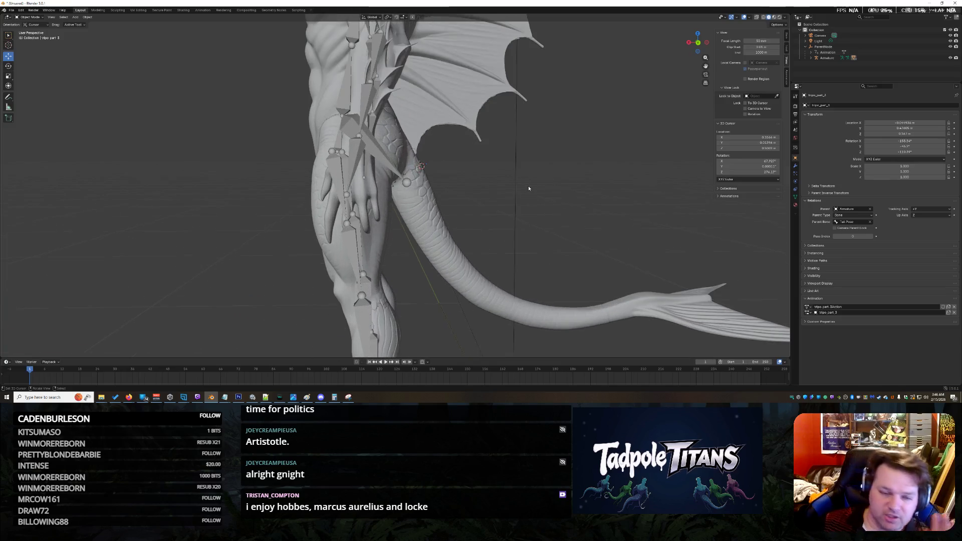
{"action": "mouse_move", "coordinate": [528, 185]}
{"action": "left_mouse_down"}
{"action": "mouse_move", "coordinate": [572, 181]}
{"action": "mouse_move", "coordinate": [510, 194]}
{"action": "left_mouse_up"}
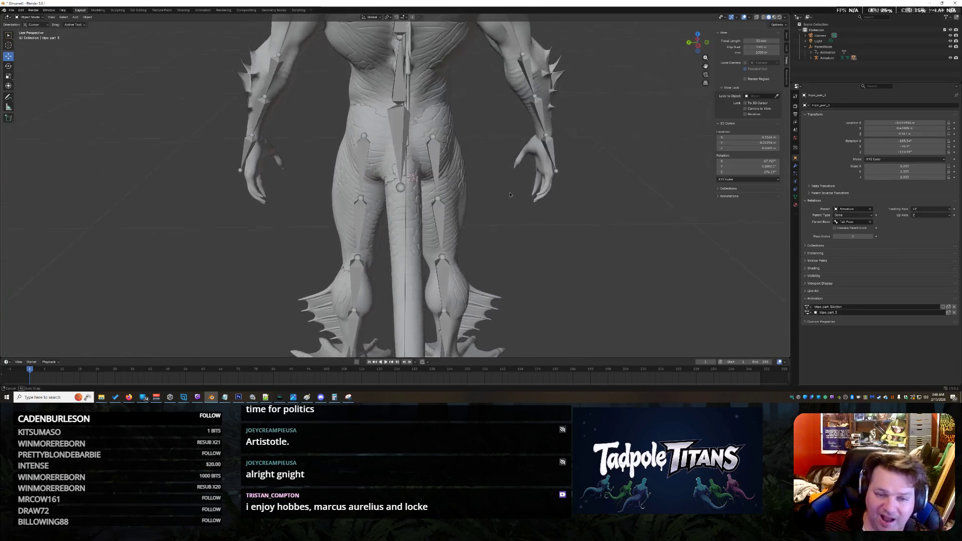
{"action": "scroll", "coordinate": [508, 187], "scroll_direction": "up", "scroll_amount": 5}
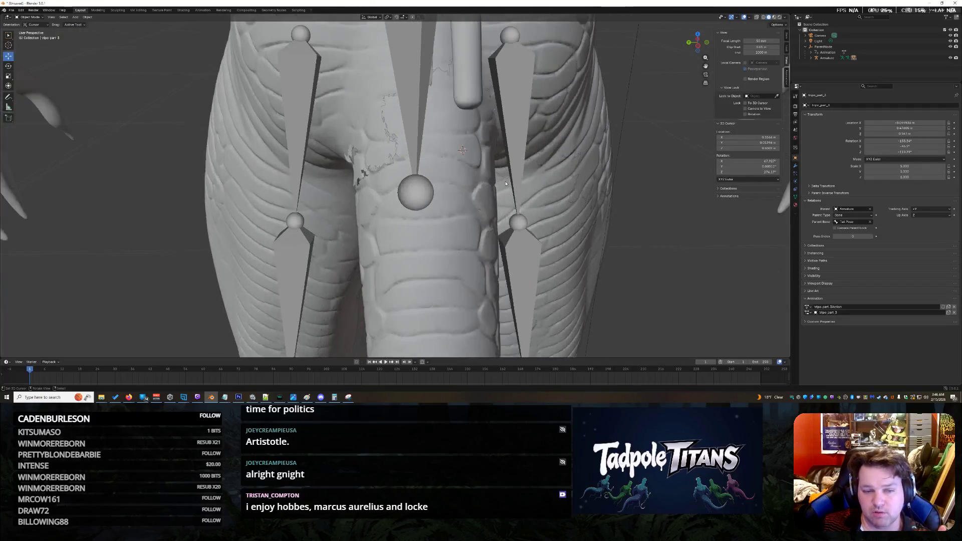
{"action": "scroll", "coordinate": [505, 181], "scroll_direction": "down", "scroll_amount": 3}
{"action": "scroll", "coordinate": [512, 188], "scroll_direction": "down", "scroll_amount": 4}
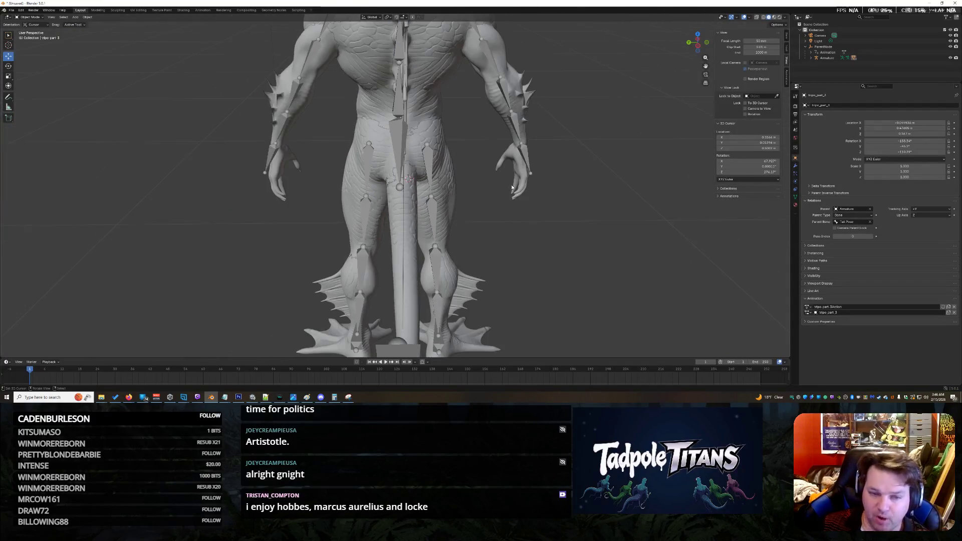
{"action": "left_click_drag", "start_coordinate": [512, 187], "coordinate": [567, 169]}
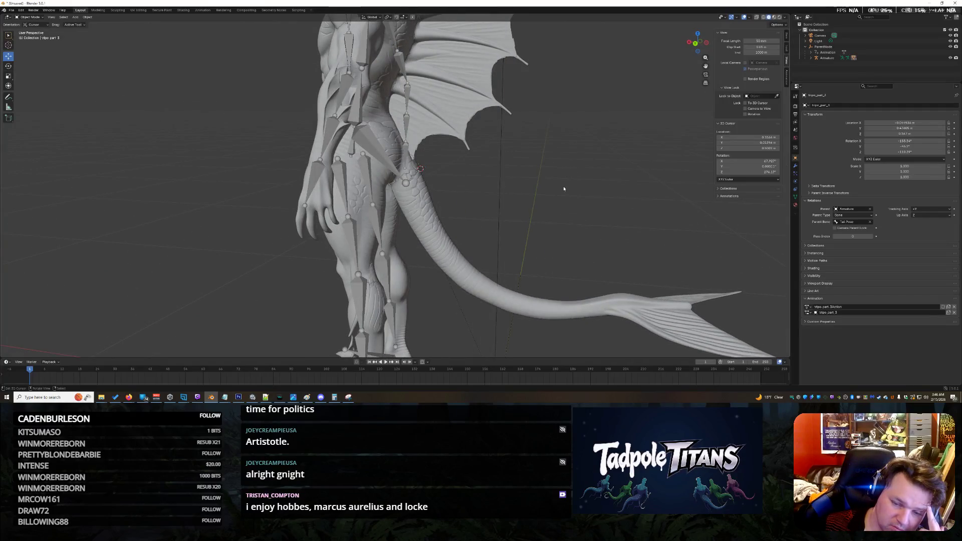
{"action": "scroll", "coordinate": [561, 186], "scroll_direction": "down", "scroll_amount": 5}
{"action": "scroll", "coordinate": [561, 185], "scroll_direction": "up", "scroll_amount": 6}
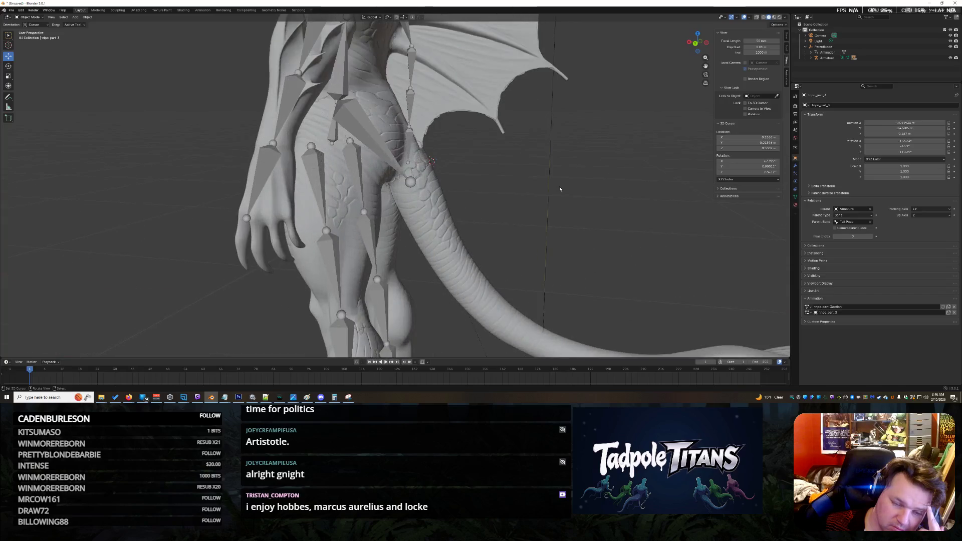
{"action": "left_click", "coordinate": [439, 208]}
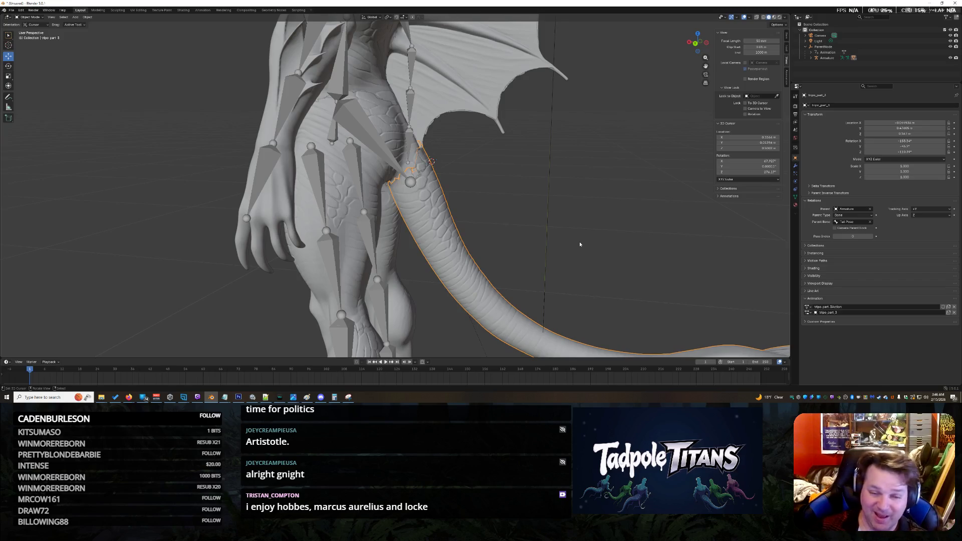
Snap to front view and orbit to inspect the creature's tail and wing side-on.
{"action": "scroll", "coordinate": [579, 241], "scroll_direction": "down", "scroll_amount": 10}
{"action": "key", "text": "KP_1"}
{"action": "scroll", "coordinate": [498, 197], "scroll_direction": "up", "scroll_amount": 6}
{"action": "mouse_move", "coordinate": [503, 190]}
{"action": "left_mouse_down"}
{"action": "mouse_move", "coordinate": [470, 192]}
{"action": "mouse_move", "coordinate": [544, 186]}
{"action": "left_mouse_up"}
{"action": "scroll", "coordinate": [545, 187], "scroll_direction": "down", "scroll_amount": 2}
{"action": "scroll", "coordinate": [546, 179], "scroll_direction": "down", "scroll_amount": 8}
{"action": "scroll", "coordinate": [541, 183], "scroll_direction": "up", "scroll_amount": 6}
{"action": "left_click_drag", "start_coordinate": [543, 186], "coordinate": [548, 191]}
{"action": "scroll", "coordinate": [548, 191], "scroll_direction": "down", "scroll_amount": 4}
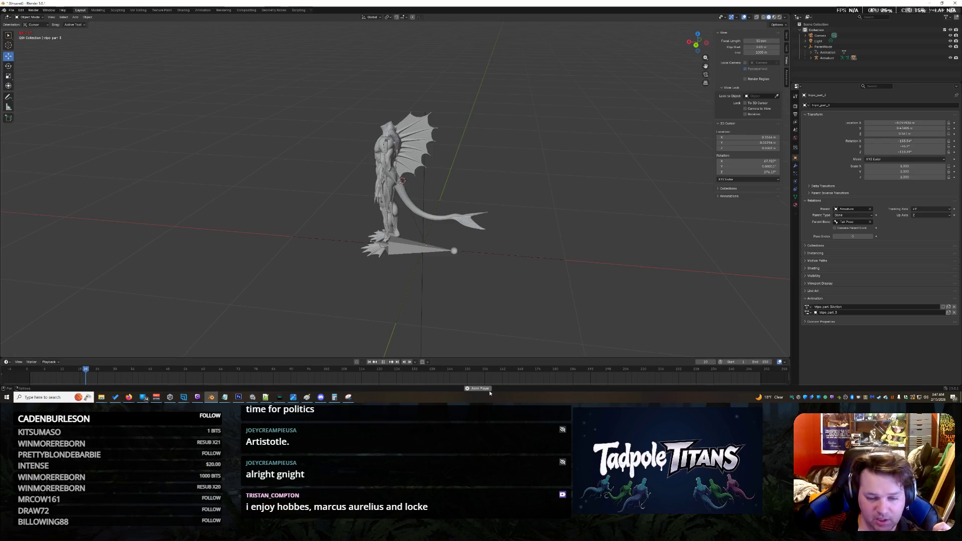
Stop playback, select the Armature, and assign it the NlaTrack action.
{"action": "left_click", "coordinate": [385, 362]}
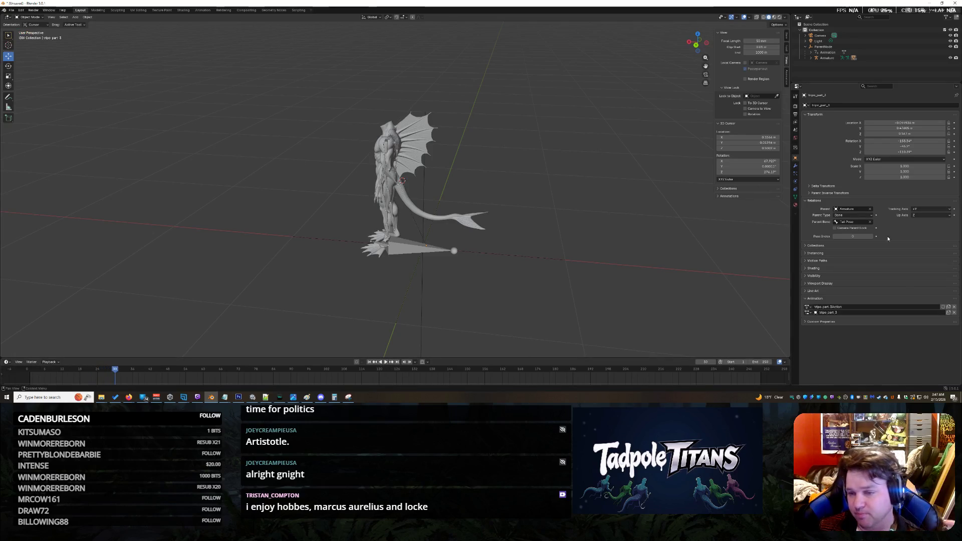
{"action": "left_click", "coordinate": [823, 47]}
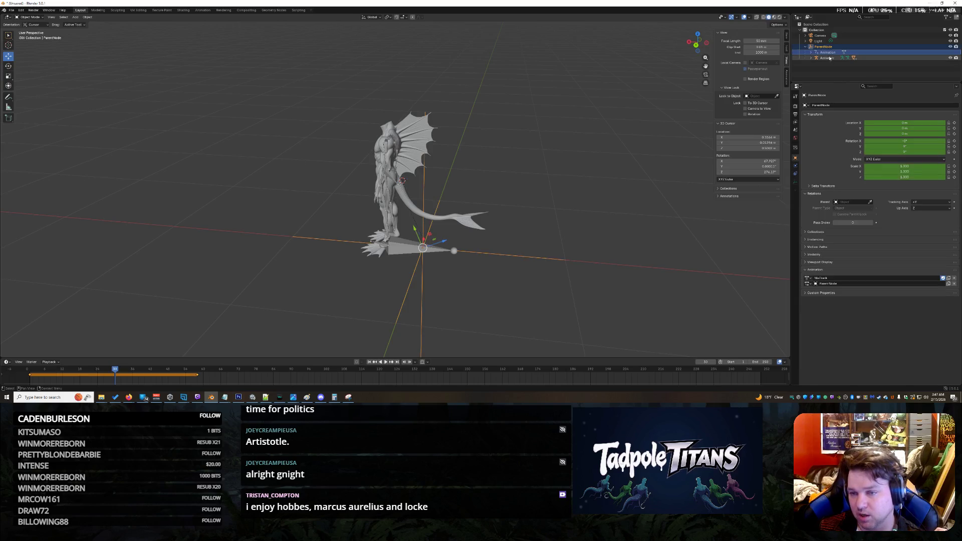
{"action": "left_click", "coordinate": [826, 58]}
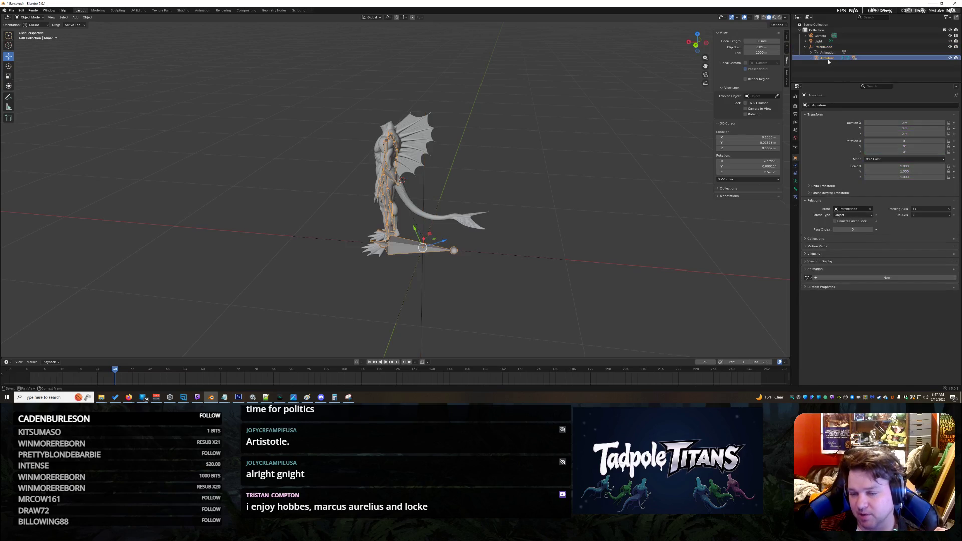
{"action": "left_click", "coordinate": [807, 278]}
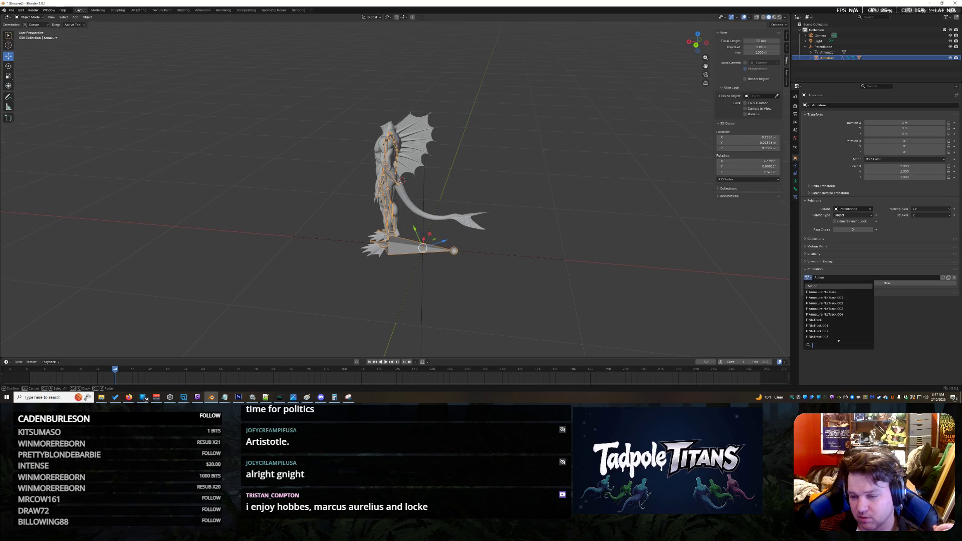
{"action": "left_click", "coordinate": [829, 322]}
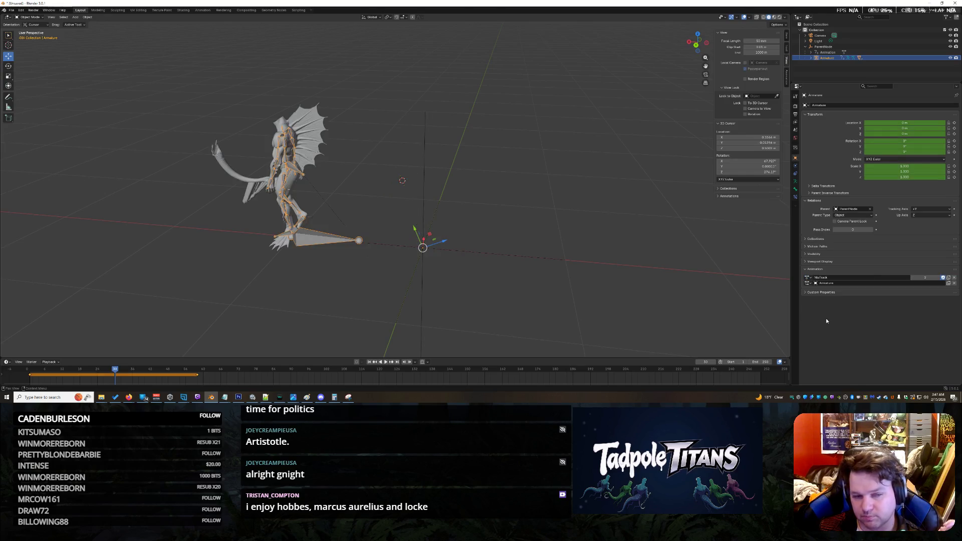
Orbit around the posed creature and select the tail piece tripo_part_3.
{"action": "scroll", "coordinate": [181, 228], "scroll_direction": "up", "scroll_amount": 5}
{"action": "scroll", "coordinate": [181, 228], "scroll_direction": "up", "scroll_amount": 3}
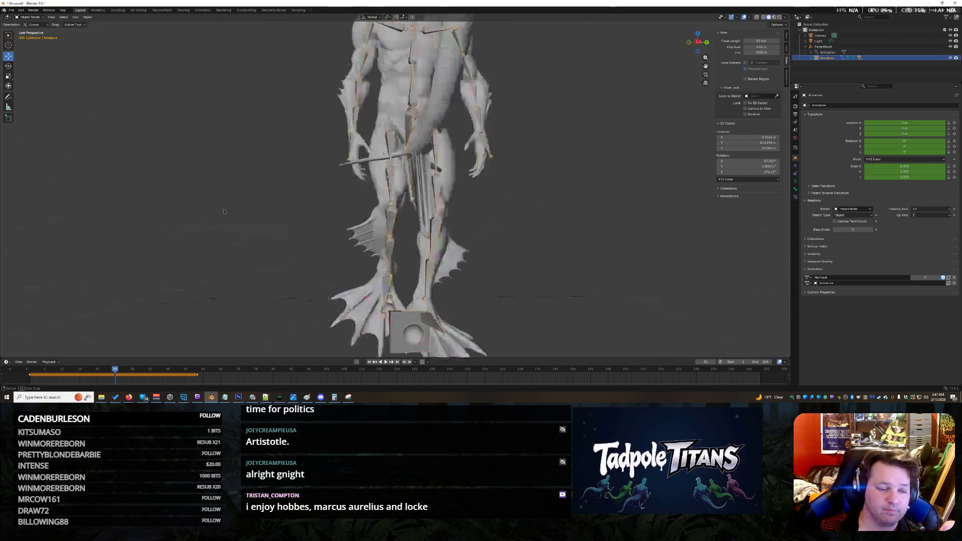
{"action": "scroll", "coordinate": [206, 213], "scroll_direction": "down", "scroll_amount": 6}
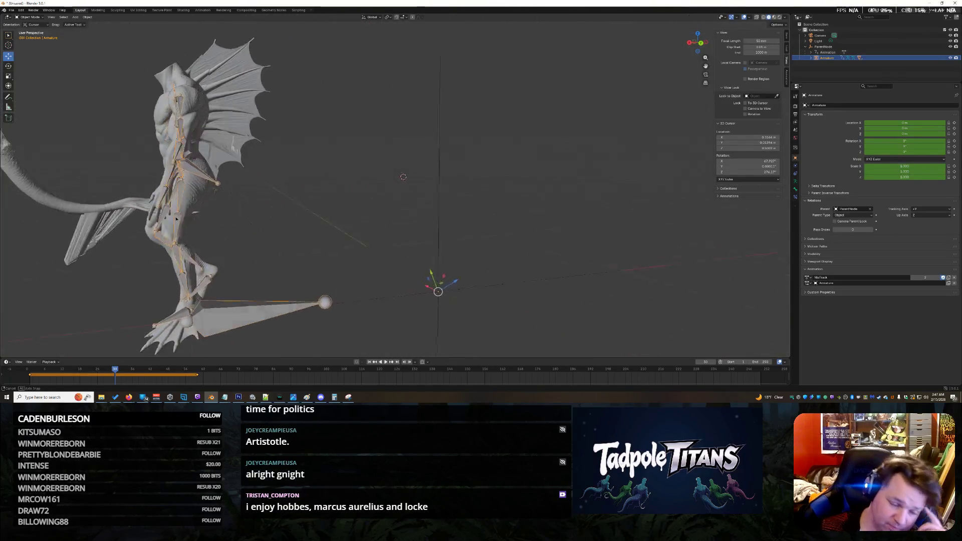
{"action": "scroll", "coordinate": [111, 223], "scroll_direction": "up", "scroll_amount": 2}
{"action": "left_click_drag", "start_coordinate": [111, 226], "coordinate": [171, 211]}
{"action": "left_click", "coordinate": [160, 206]}
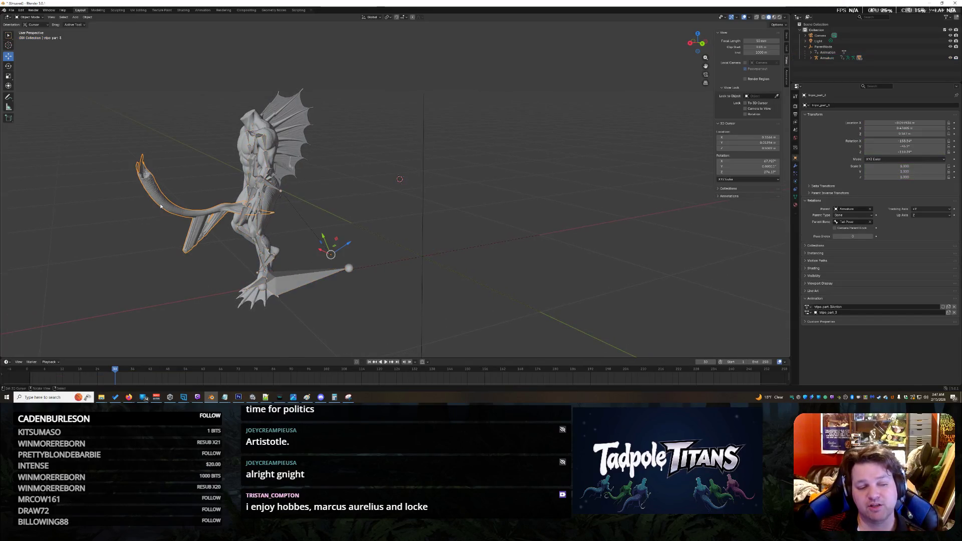
Delete the Armature modifier from the tail piece in the Modifier tab.
{"action": "scroll", "coordinate": [188, 256], "scroll_direction": "down", "scroll_amount": 5}
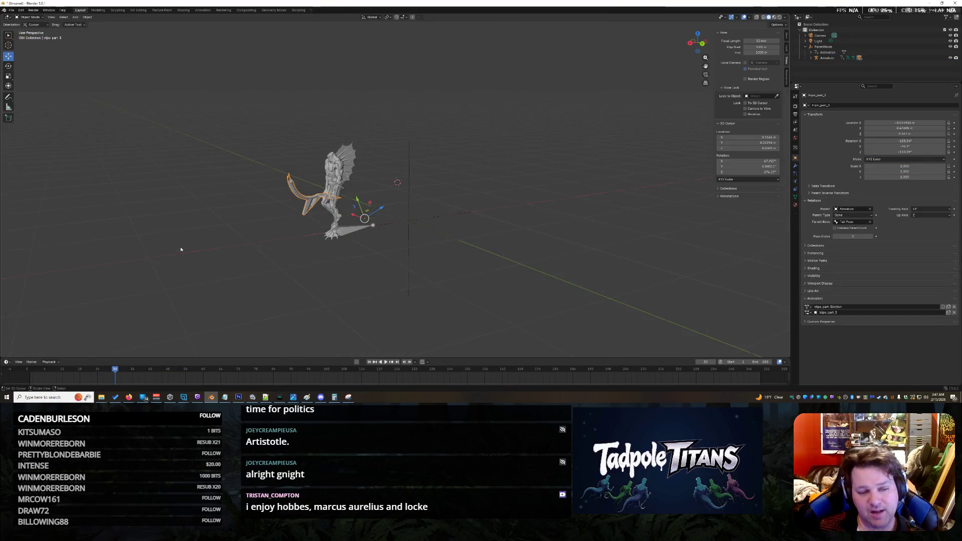
{"action": "scroll", "coordinate": [183, 250], "scroll_direction": "up", "scroll_amount": 6}
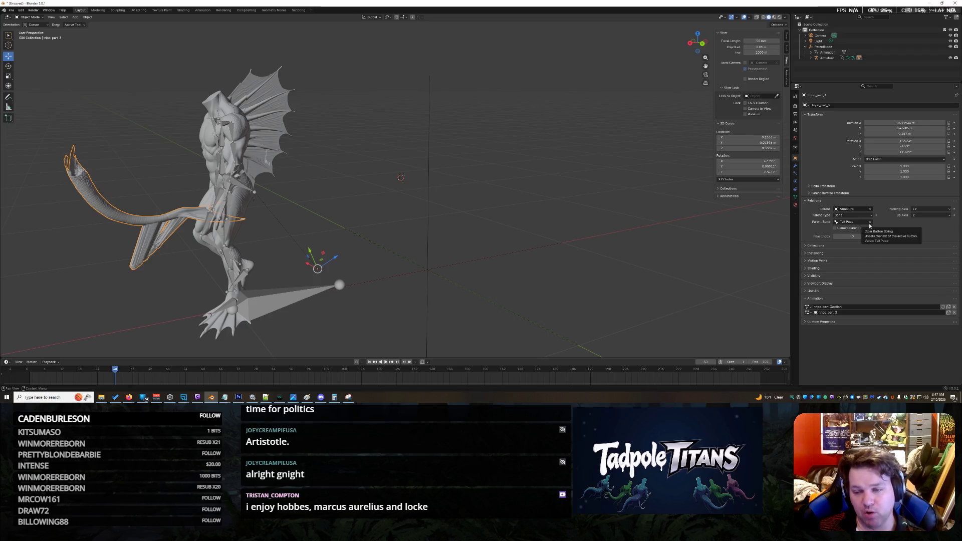
{"action": "left_click", "coordinate": [795, 165]}
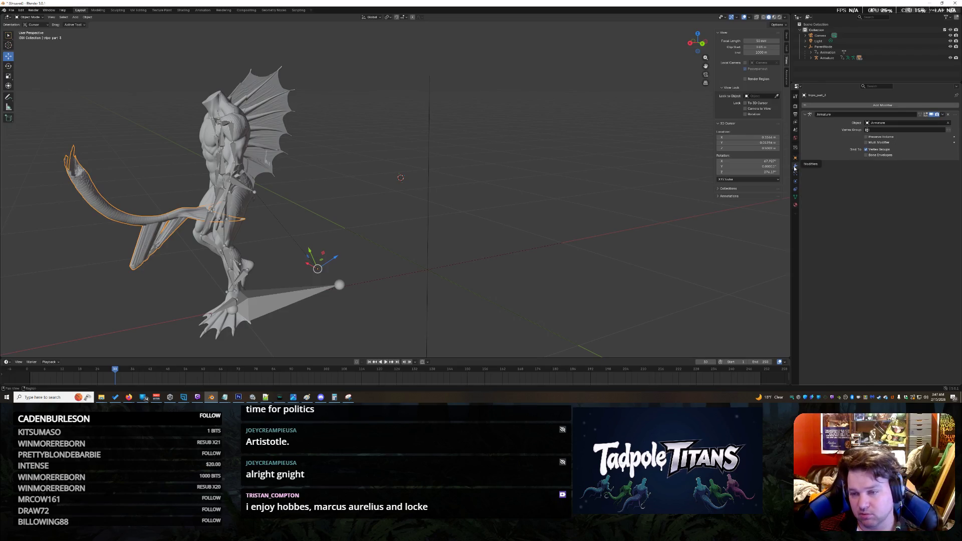
{"action": "left_click", "coordinate": [949, 115]}
Deselect the tail and orbit to view the whole creature with its unposed tail.
{"action": "left_click", "coordinate": [450, 239]}
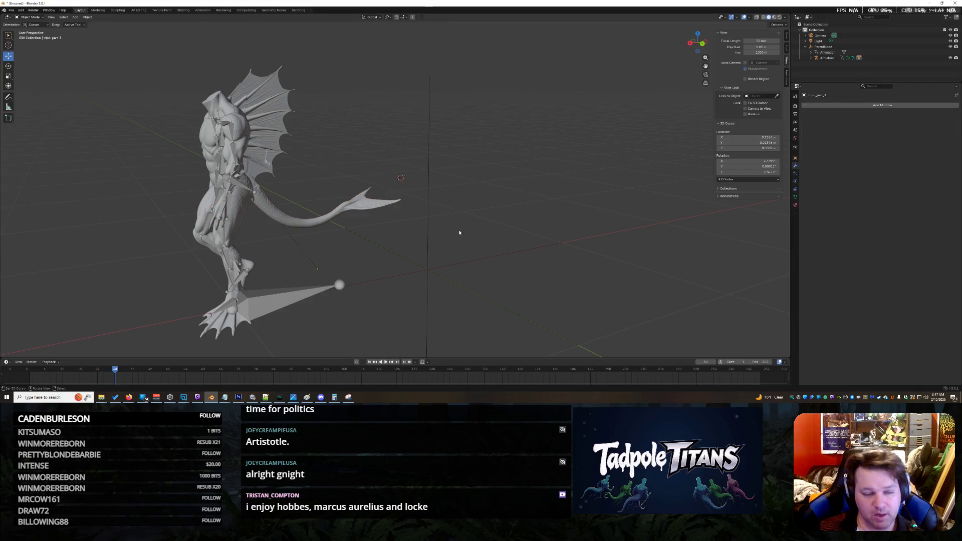
{"action": "mouse_move", "coordinate": [451, 239]}
{"action": "left_mouse_down"}
{"action": "mouse_move", "coordinate": [371, 246]}
{"action": "mouse_move", "coordinate": [185, 183]}
{"action": "left_mouse_up"}
{"action": "scroll", "coordinate": [185, 184], "scroll_direction": "up", "scroll_amount": 4}
{"action": "scroll", "coordinate": [184, 184], "scroll_direction": "down", "scroll_amount": 5}
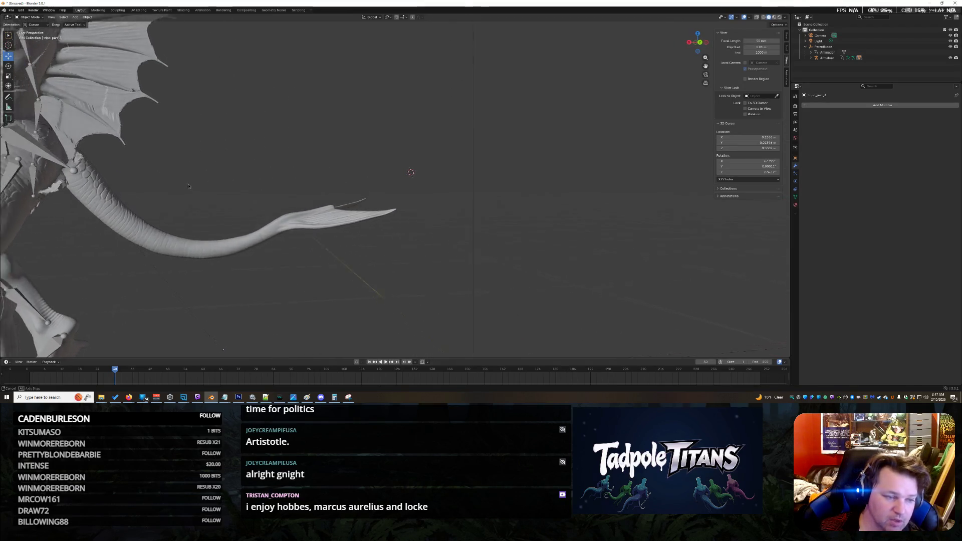
{"action": "mouse_move", "coordinate": [184, 185]}
{"action": "left_mouse_down"}
{"action": "mouse_move", "coordinate": [163, 194]}
{"action": "mouse_move", "coordinate": [197, 176]}
{"action": "mouse_move", "coordinate": [264, 180]}
{"action": "left_mouse_up"}
{"action": "scroll", "coordinate": [185, 190], "scroll_direction": "down", "scroll_amount": 4}
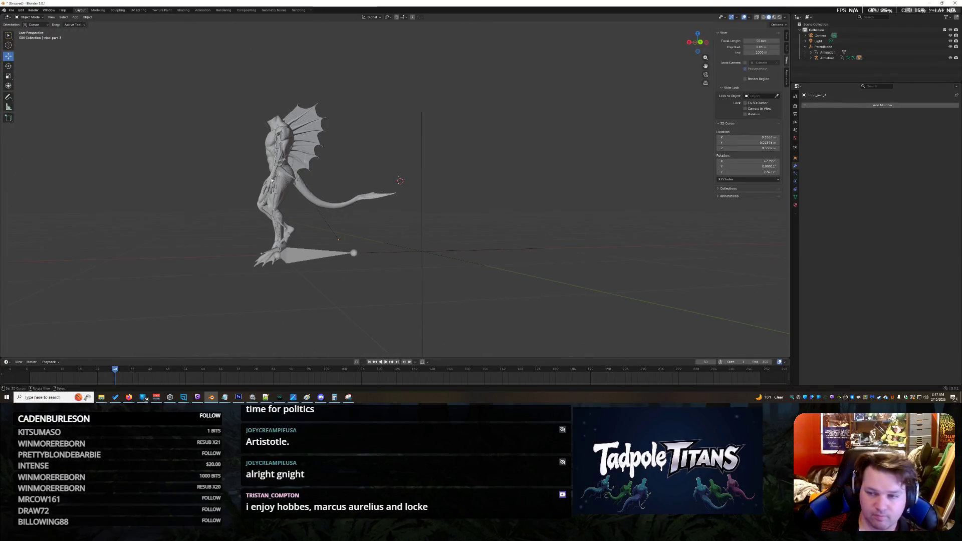
Assign the NlaTrack.002 action to the Armature and view the bones and tail.
{"action": "left_click", "coordinate": [826, 57]}
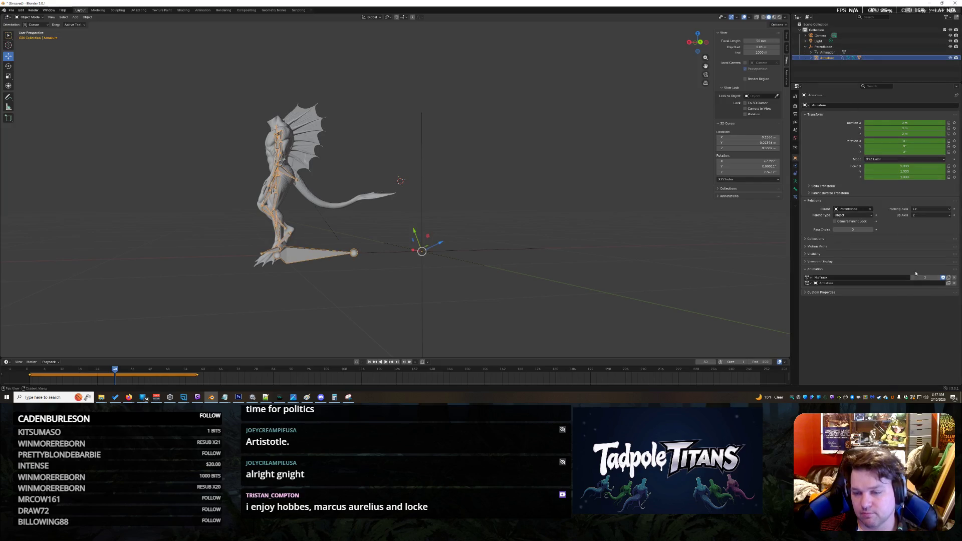
{"action": "left_click", "coordinate": [813, 278]}
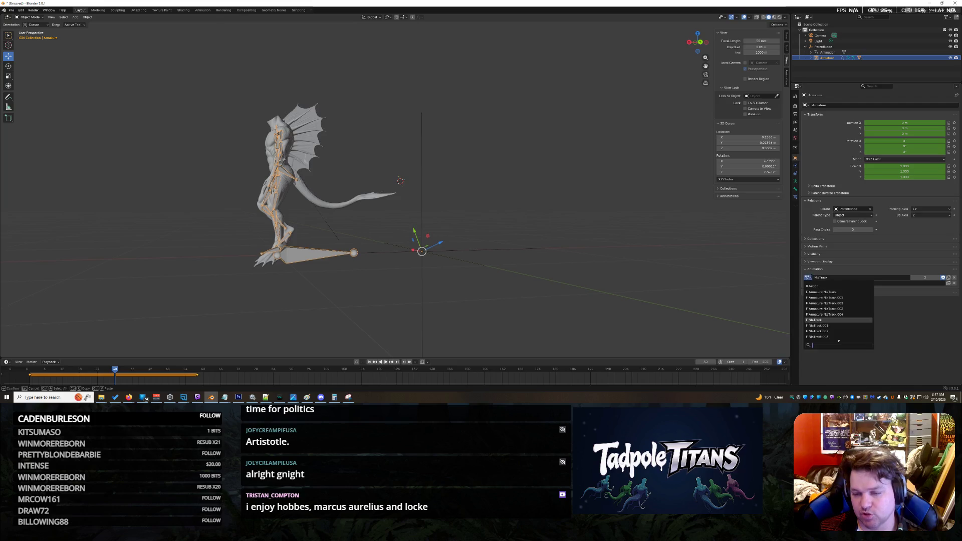
{"action": "left_click", "coordinate": [833, 336]}
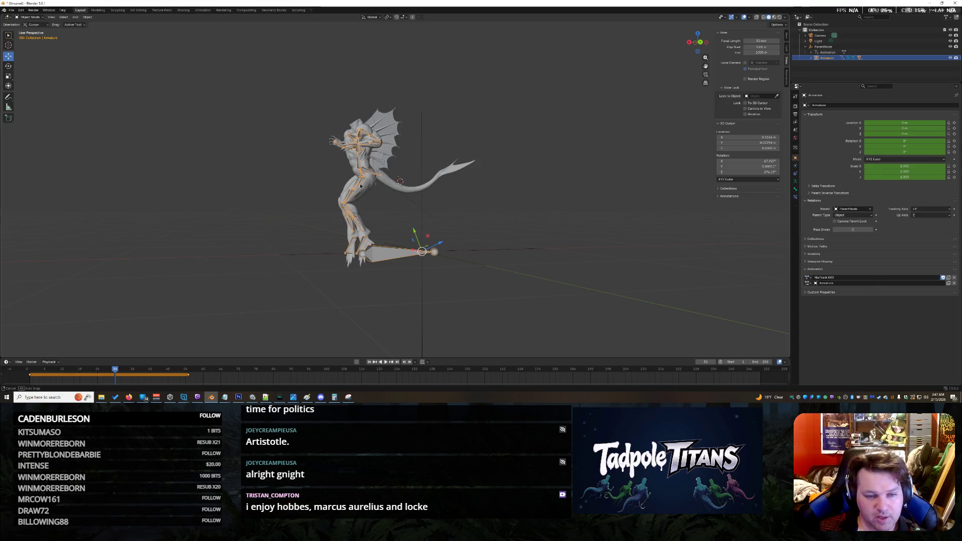
{"action": "scroll", "coordinate": [360, 186], "scroll_direction": "up", "scroll_amount": 8}
{"action": "left_click_drag", "start_coordinate": [348, 189], "coordinate": [354, 189]}
Switch the Armature's action to NlaTrack.003 and orbit around the whole creature.
{"action": "left_click", "coordinate": [808, 278]}
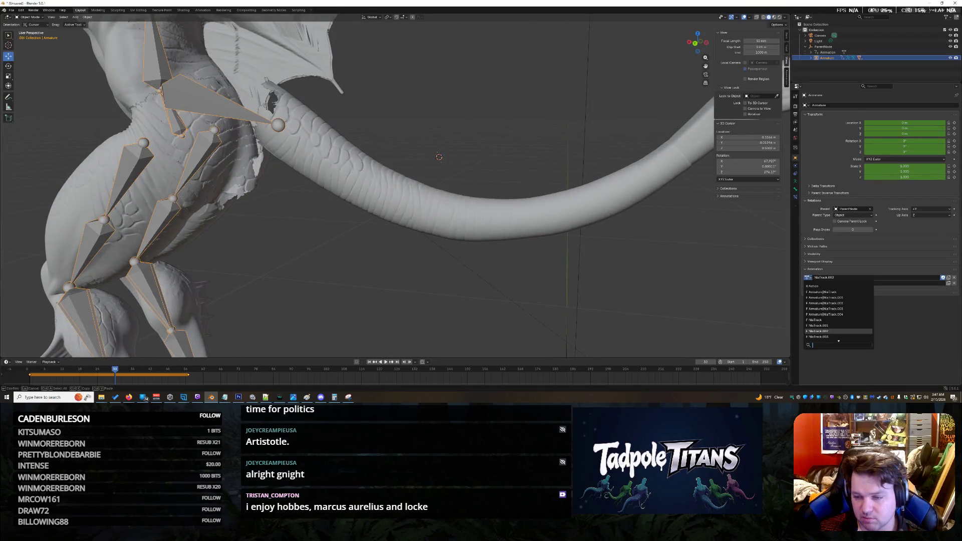
{"action": "left_click", "coordinate": [816, 337]}
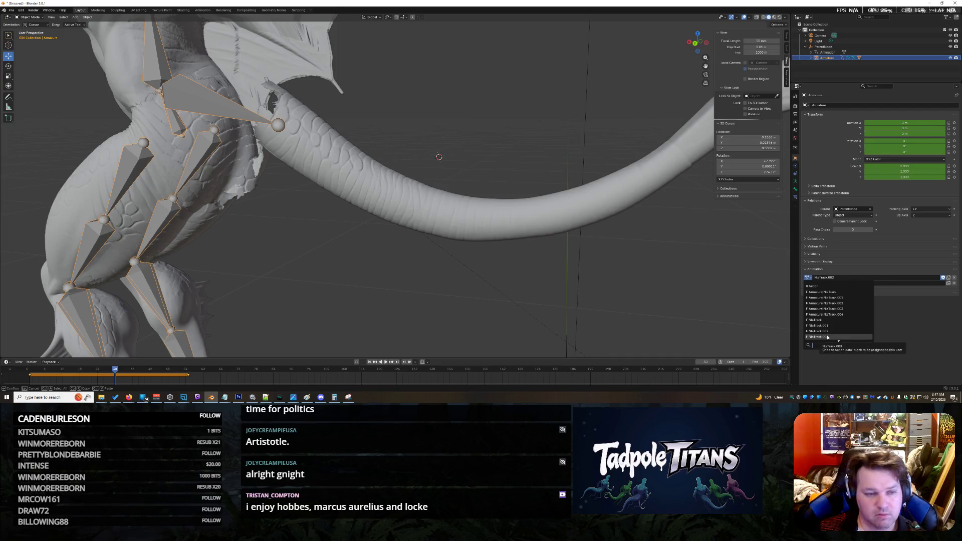
{"action": "scroll", "coordinate": [499, 239], "scroll_direction": "down", "scroll_amount": 6}
{"action": "mouse_move", "coordinate": [496, 238]}
{"action": "left_mouse_down"}
{"action": "mouse_move", "coordinate": [451, 237]}
{"action": "mouse_move", "coordinate": [496, 238]}
{"action": "mouse_move", "coordinate": [464, 236]}
{"action": "mouse_move", "coordinate": [498, 227]}
{"action": "left_mouse_up"}
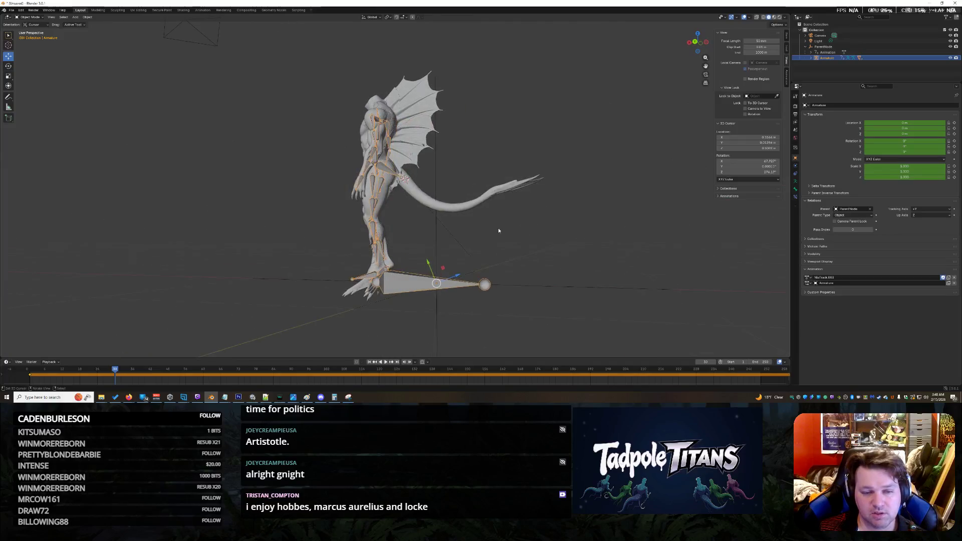
{"action": "scroll", "coordinate": [501, 228], "scroll_direction": "up", "scroll_amount": 6}
{"action": "scroll", "coordinate": [500, 189], "scroll_direction": "down", "scroll_amount": 2}
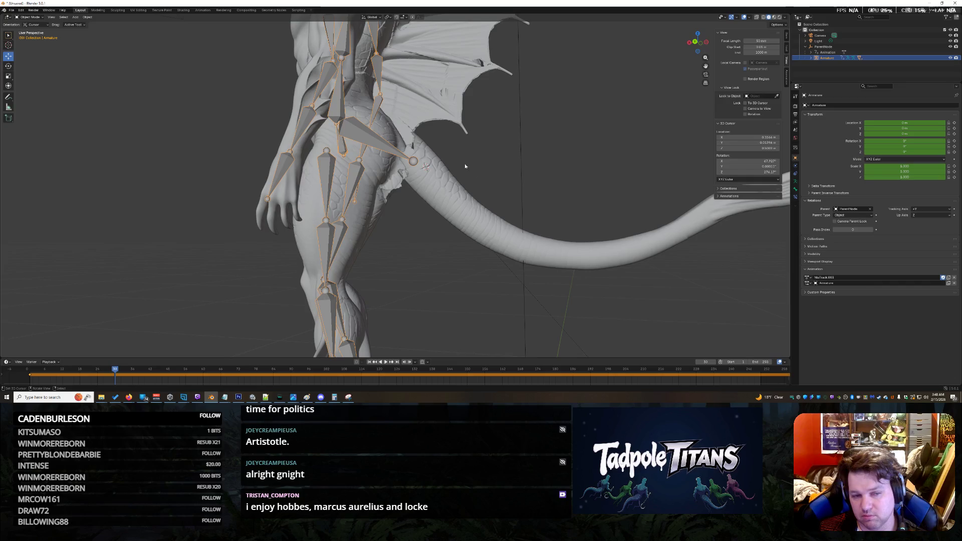
{"action": "scroll", "coordinate": [506, 176], "scroll_direction": "down", "scroll_amount": 4}
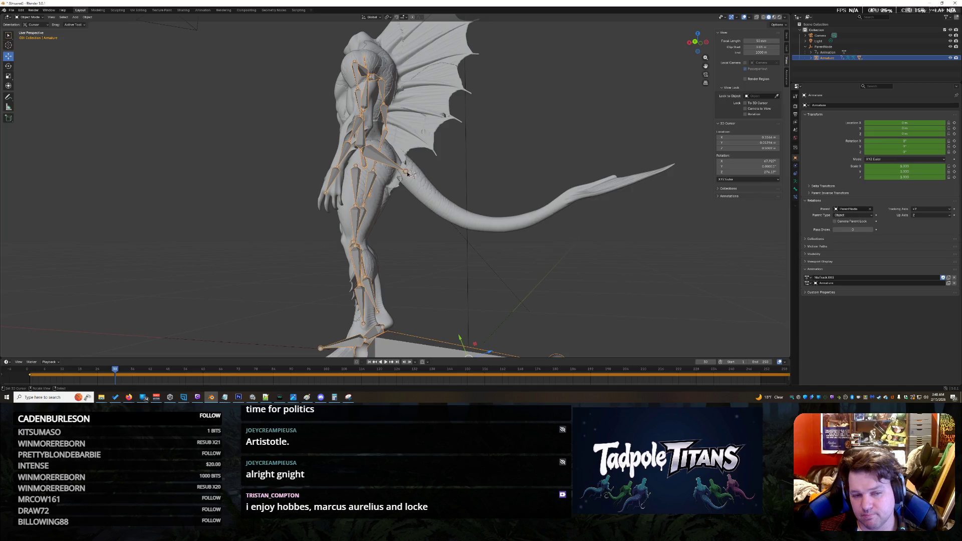
Select the armature, start a move, cancel it, and deselect everything.
{"action": "left_click", "coordinate": [409, 174]}
{"action": "left_click", "coordinate": [407, 173]}
{"action": "key", "text": "g"}
{"action": "right_click", "coordinate": [407, 173]}
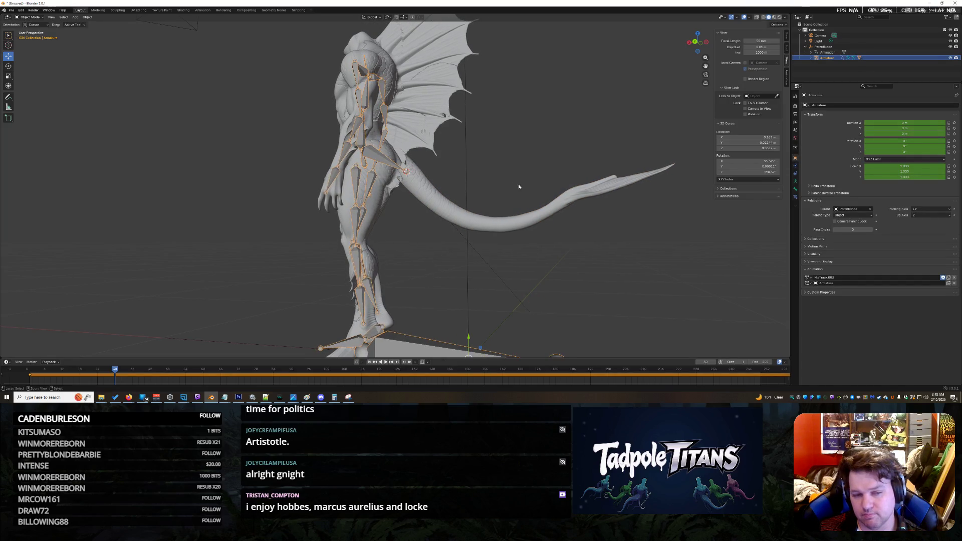
{"action": "key", "text": "alt+a"}
{"action": "scroll", "coordinate": [409, 206], "scroll_direction": "up", "scroll_amount": 10}
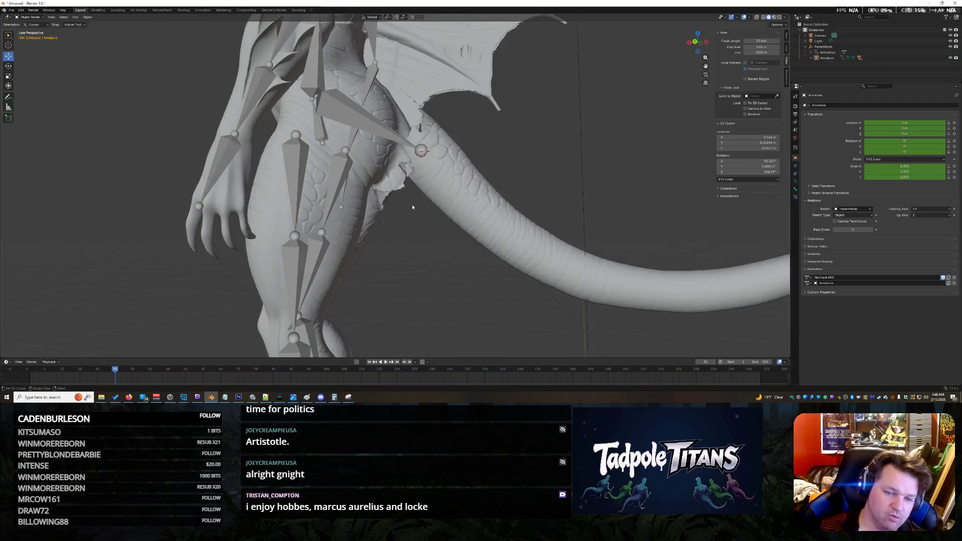
Orbit to the tail and torso bones, select the armature, and show the interaction modes list.
{"action": "left_click_drag", "start_coordinate": [364, 226], "coordinate": [305, 222]}
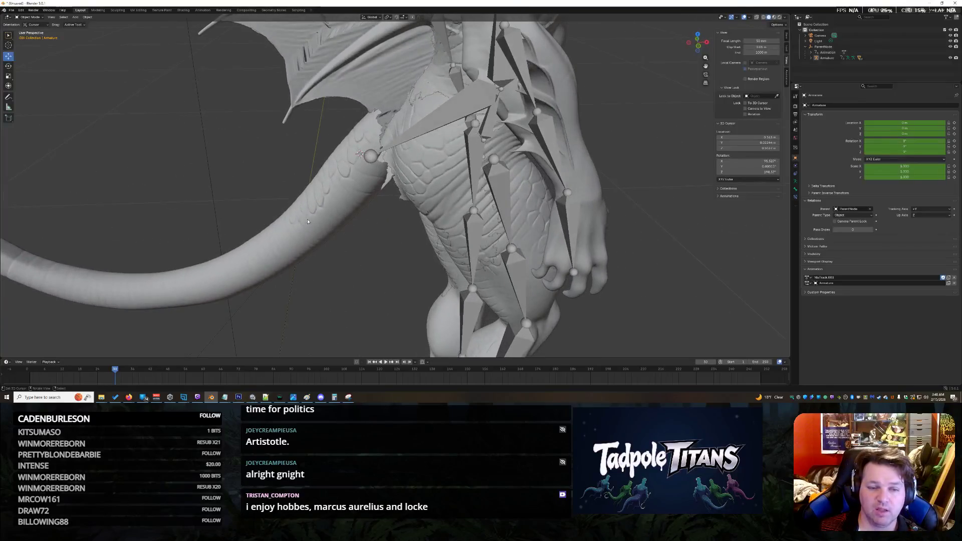
{"action": "scroll", "coordinate": [335, 209], "scroll_direction": "up", "scroll_amount": 3}
{"action": "left_click_drag", "start_coordinate": [354, 189], "coordinate": [357, 191]}
{"action": "left_click", "coordinate": [355, 140]}
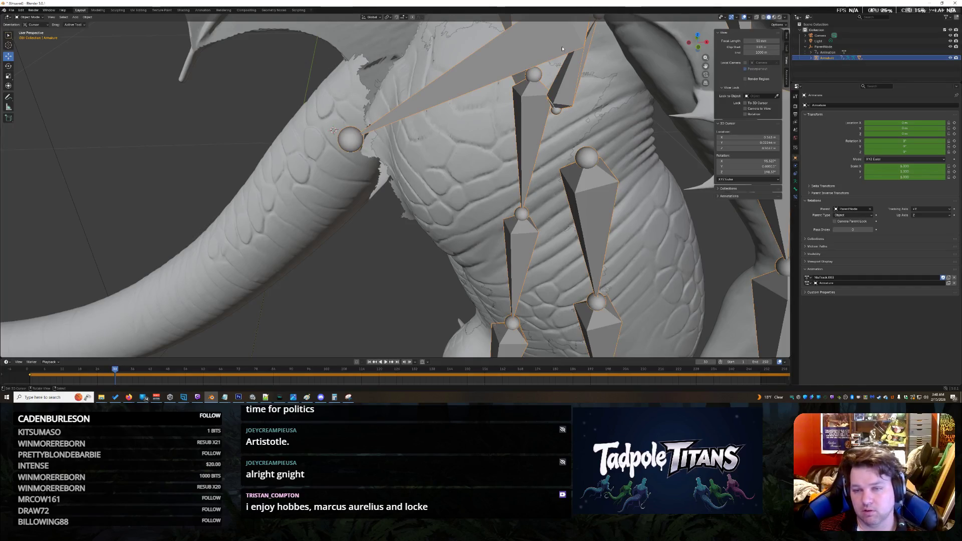
{"action": "left_click", "coordinate": [30, 17]}
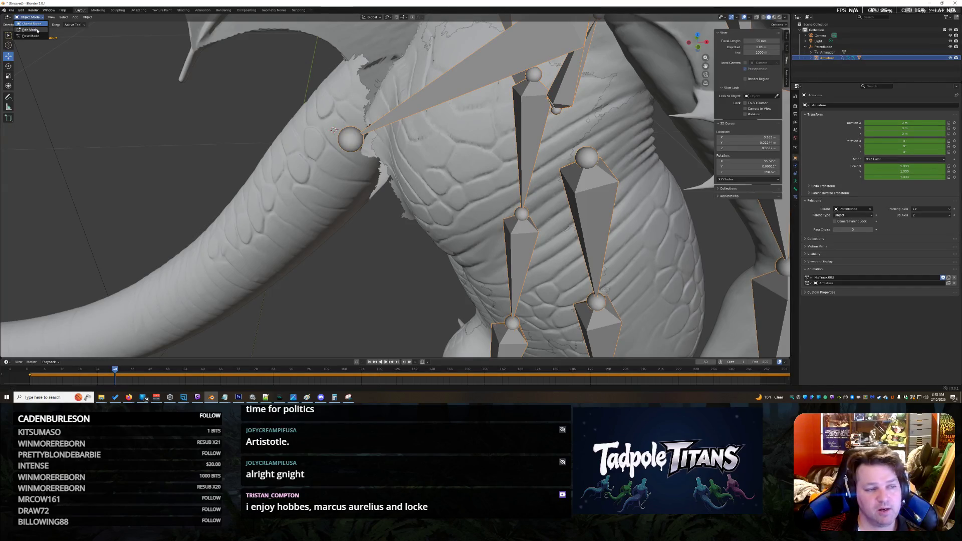
Enter Edit Mode on the armature and slide the large tail bone along X toward the tail mesh.
{"action": "left_click", "coordinate": [37, 31]}
{"action": "left_click_drag", "start_coordinate": [320, 276], "coordinate": [462, 214]}
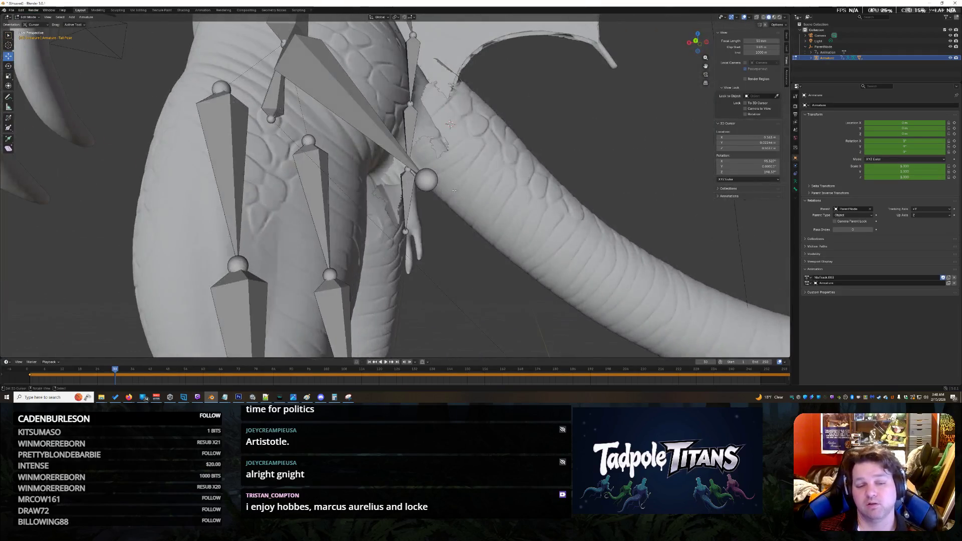
{"action": "mouse_move", "coordinate": [448, 182]}
{"action": "left_mouse_down"}
{"action": "mouse_move", "coordinate": [431, 178]}
{"action": "mouse_move", "coordinate": [553, 182]}
{"action": "mouse_move", "coordinate": [389, 178]}
{"action": "mouse_move", "coordinate": [528, 183]}
{"action": "mouse_move", "coordinate": [404, 179]}
{"action": "mouse_move", "coordinate": [426, 178]}
{"action": "left_mouse_up"}
{"action": "scroll", "coordinate": [544, 159], "scroll_direction": "down", "scroll_amount": 8}
{"action": "mouse_move", "coordinate": [544, 159]}
{"action": "left_mouse_down"}
{"action": "mouse_move", "coordinate": [481, 216]}
{"action": "mouse_move", "coordinate": [575, 215]}
{"action": "left_mouse_up"}
{"action": "scroll", "coordinate": [481, 216], "scroll_direction": "up", "scroll_amount": 4}
{"action": "scroll", "coordinate": [481, 216], "scroll_direction": "up", "scroll_amount": 3}
{"action": "left_click", "coordinate": [350, 86]}
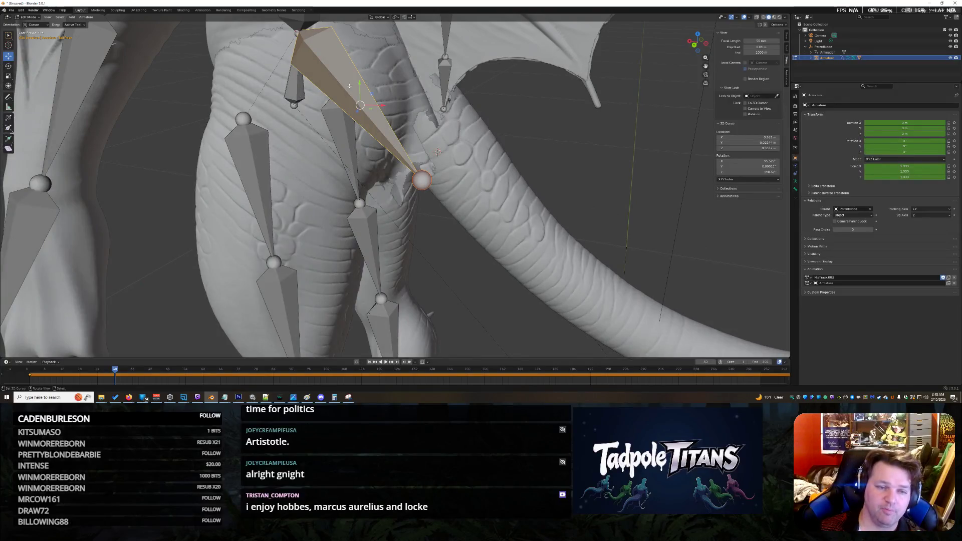
{"action": "scroll", "coordinate": [341, 91], "scroll_direction": "down", "scroll_amount": 2}
{"action": "key", "text": "g"}
{"action": "key", "text": "x"}
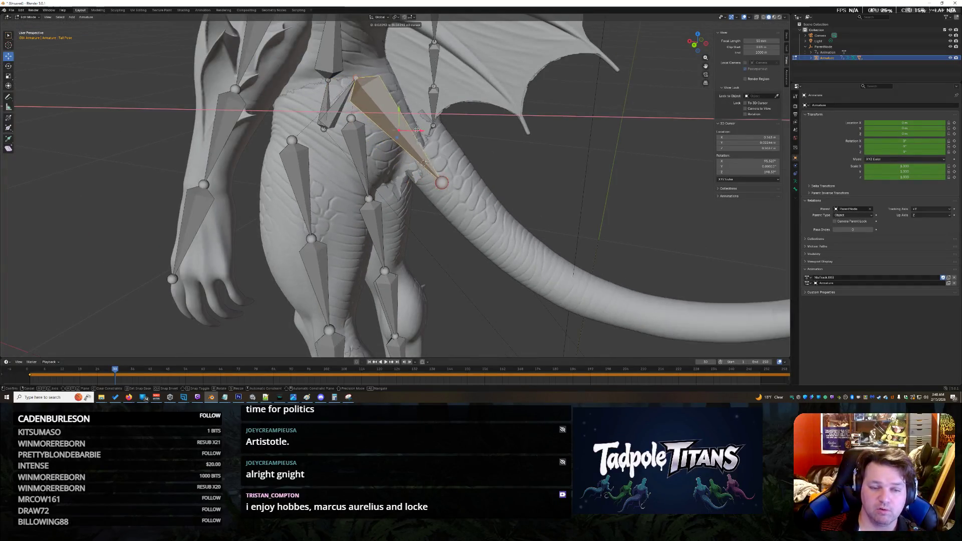
{"action": "left_click", "coordinate": [431, 165]}
Lower the Pelvis joint, then shift it to the right along X.
{"action": "right_click", "coordinate": [367, 75], "text": "shift"}
{"action": "left_click", "coordinate": [368, 76]}
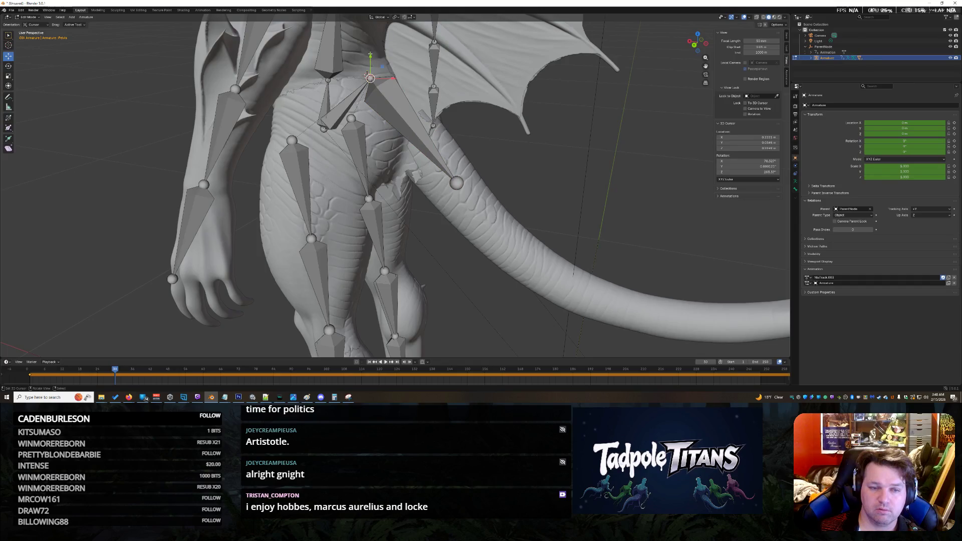
{"action": "key", "text": "g"}
{"action": "left_click", "coordinate": [370, 142]}
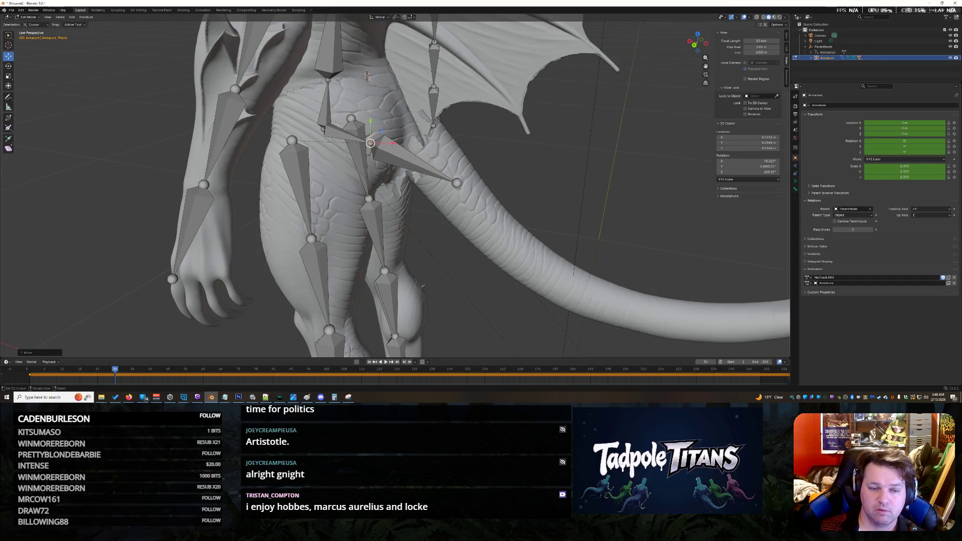
{"action": "key", "text": "g"}
{"action": "key", "text": "x"}
{"action": "left_click", "coordinate": [469, 192]}
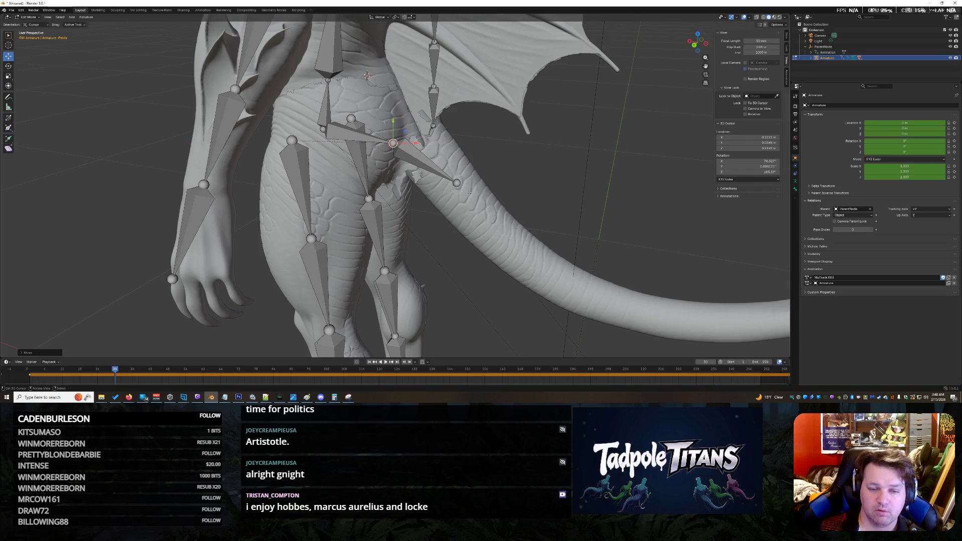
Shift the tail bone's tip joint along X, seen from a back view.
{"action": "left_click", "coordinate": [466, 183]}
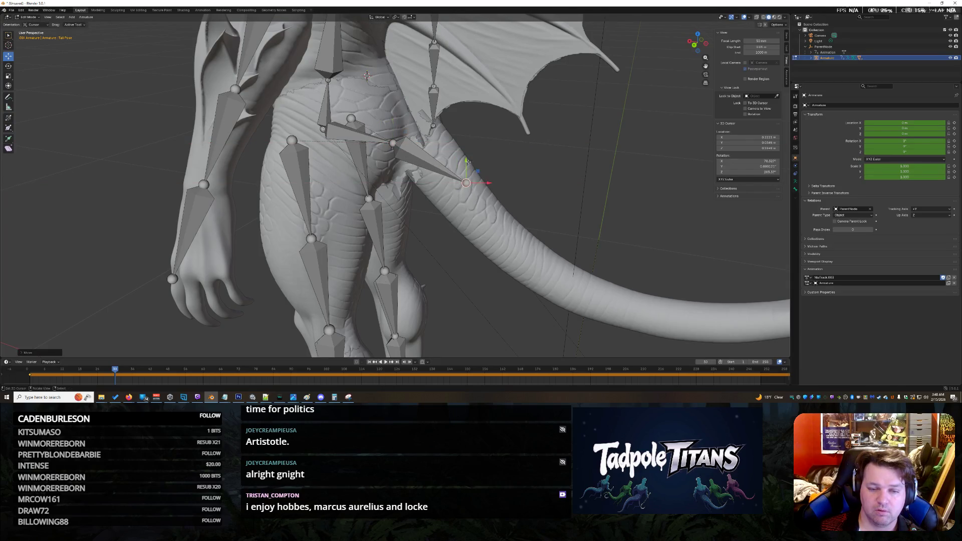
{"action": "left_click_drag", "start_coordinate": [501, 200], "coordinate": [549, 223]}
{"action": "key", "text": "g"}
{"action": "key", "text": "x"}
{"action": "left_click", "coordinate": [439, 99]}
Readjust the Pelvis and Hip joints along X, then check the legs from a rear three-quarter angle.
{"action": "left_click", "coordinate": [405, 147]}
{"action": "key", "text": "g"}
{"action": "key", "text": "x"}
{"action": "left_click", "coordinate": [390, 143]}
{"action": "left_click", "coordinate": [407, 102]}
{"action": "key", "text": "g"}
{"action": "key", "text": "x"}
{"action": "key", "text": "Return"}
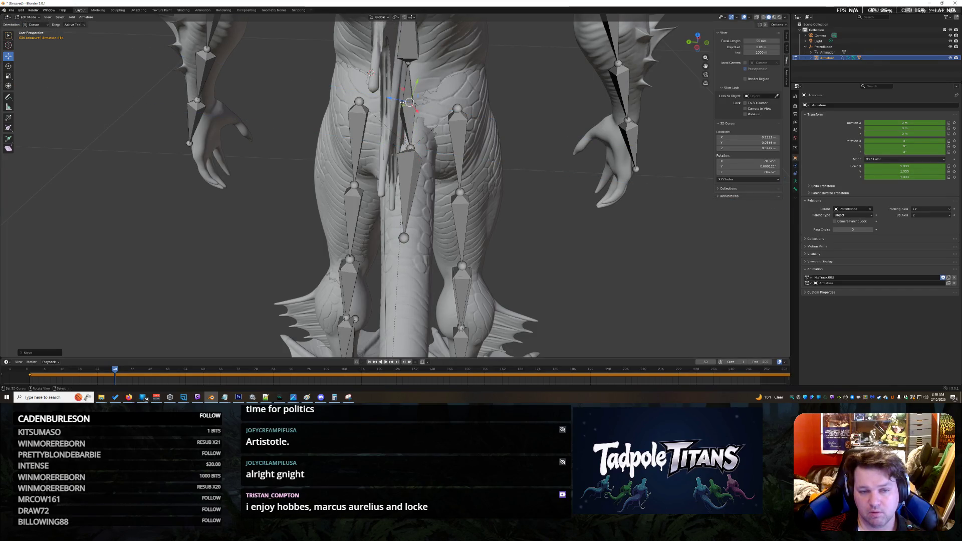
{"action": "mouse_move", "coordinate": [513, 222]}
{"action": "left_mouse_down"}
{"action": "mouse_move", "coordinate": [526, 212]}
{"action": "mouse_move", "coordinate": [519, 206]}
{"action": "mouse_move", "coordinate": [585, 210]}
{"action": "mouse_move", "coordinate": [485, 214]}
{"action": "left_mouse_up"}
{"action": "scroll", "coordinate": [566, 120], "scroll_direction": "down", "scroll_amount": 3}
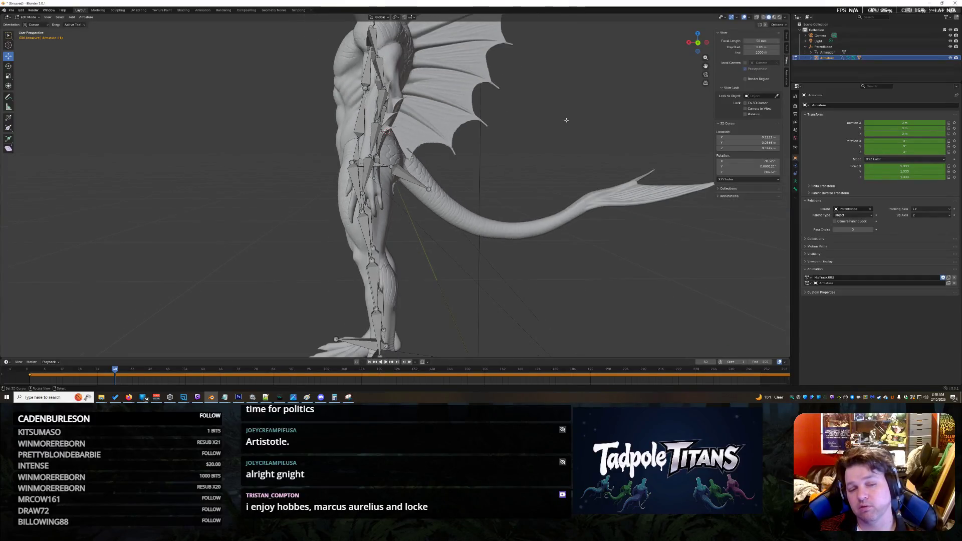
{"action": "mouse_move", "coordinate": [566, 120]}
{"action": "left_mouse_down"}
{"action": "mouse_move", "coordinate": [548, 130]}
{"action": "mouse_move", "coordinate": [558, 122]}
{"action": "left_mouse_up"}
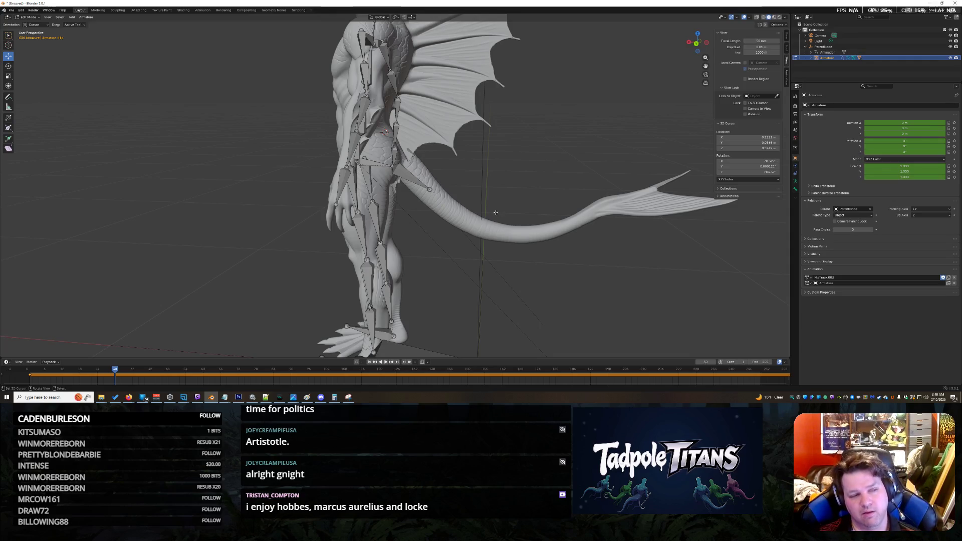
{"action": "left_click", "coordinate": [9, 34]}
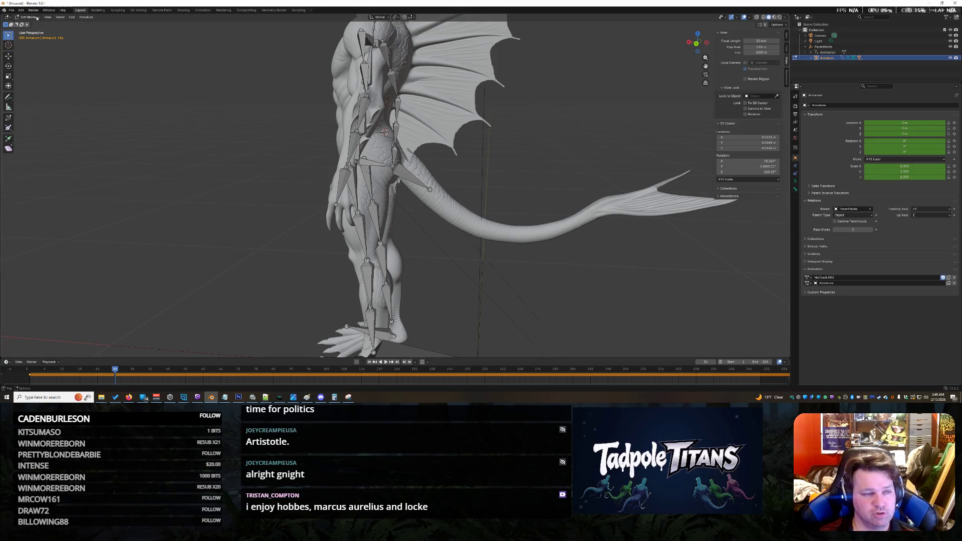
Return the armature to Object Mode and locate the ParentNode object.
{"action": "key", "text": "Tab"}
{"action": "left_click", "coordinate": [485, 188]}
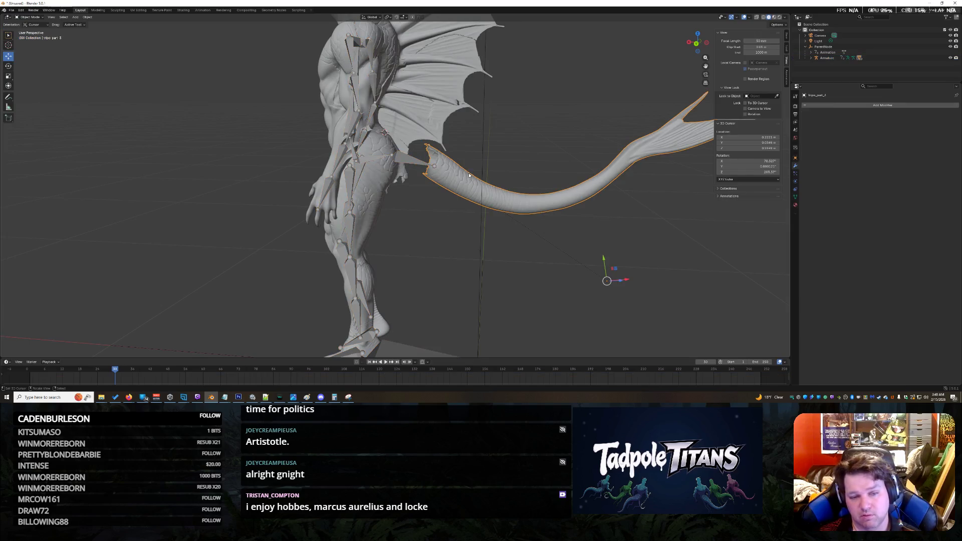
{"action": "left_click", "coordinate": [486, 259]}
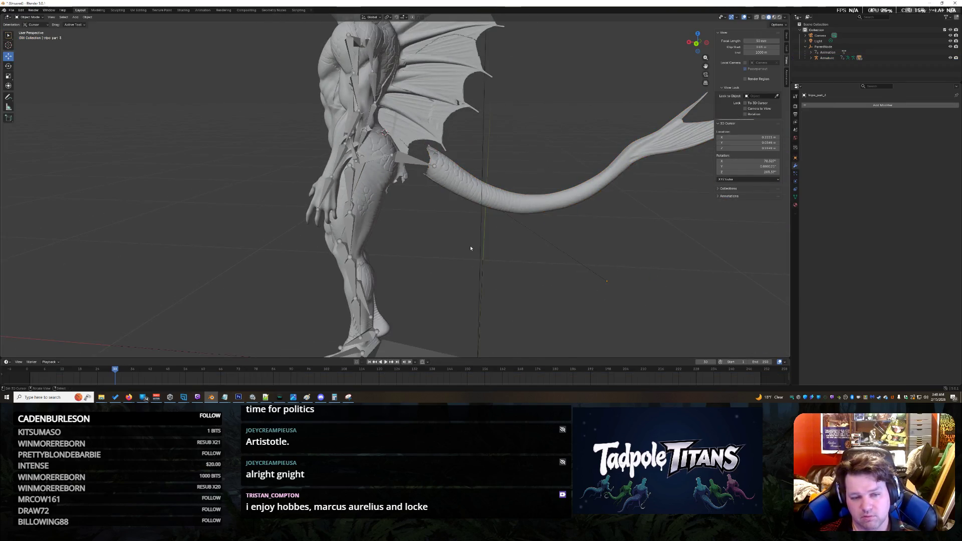
{"action": "scroll", "coordinate": [470, 246], "scroll_direction": "down", "scroll_amount": 4}
{"action": "scroll", "coordinate": [572, 242], "scroll_direction": "up", "scroll_amount": 5}
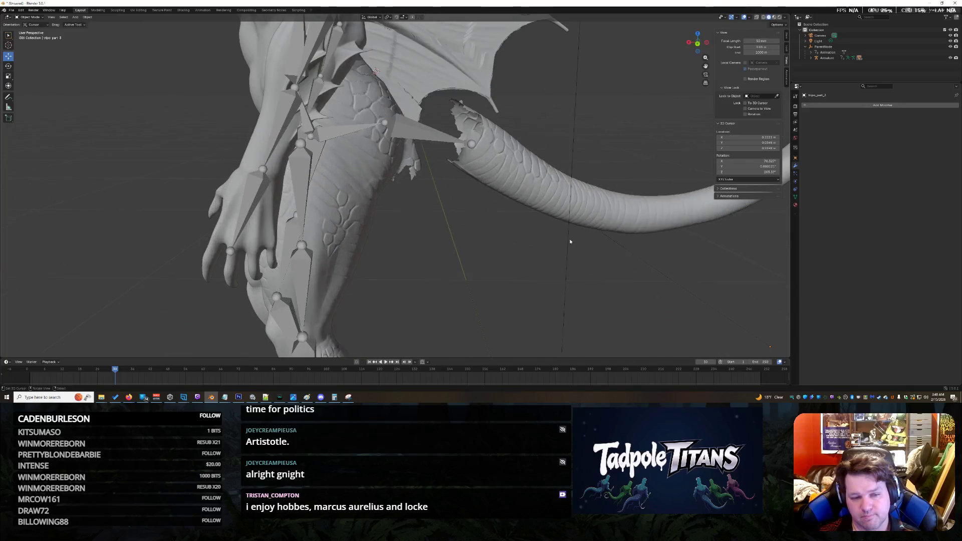
{"action": "left_click", "coordinate": [570, 250]}
{"action": "left_click", "coordinate": [570, 252]}
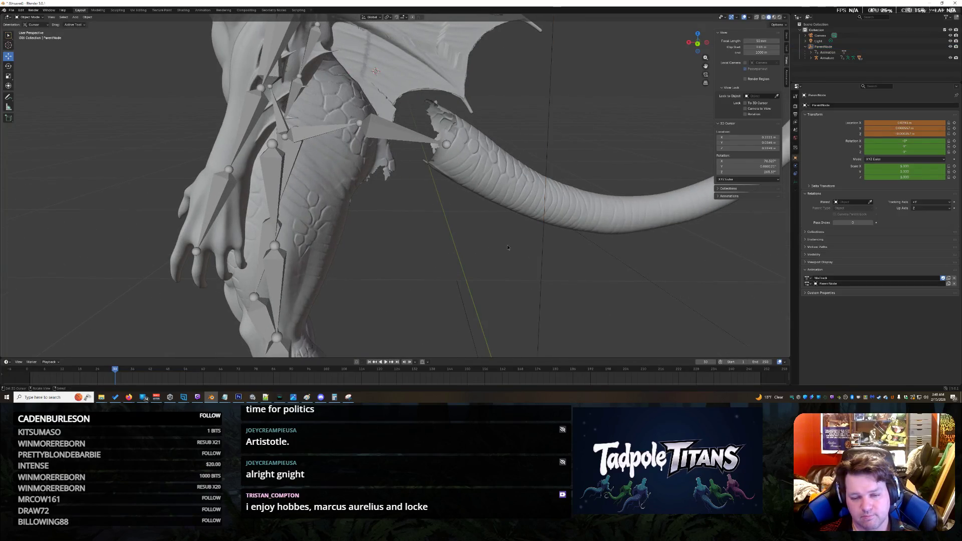
{"action": "scroll", "coordinate": [478, 248], "scroll_direction": "down", "scroll_amount": 5}
Undo an accidental move, clear ParentNode's location to 0 m, and select the armature.
{"action": "left_click_drag", "start_coordinate": [416, 257], "coordinate": [473, 243]}
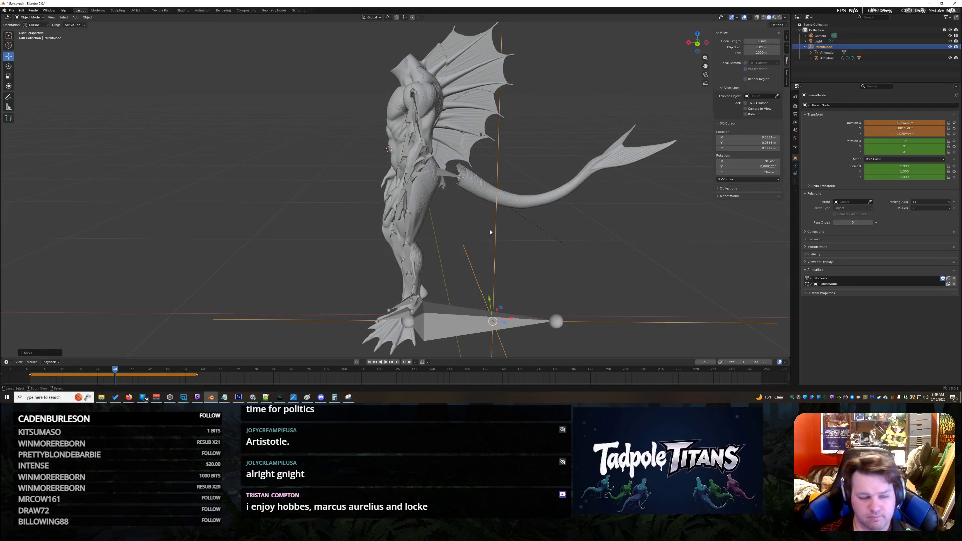
{"action": "key", "text": "ctrl+z"}
{"action": "scroll", "coordinate": [443, 207], "scroll_direction": "up", "scroll_amount": 5}
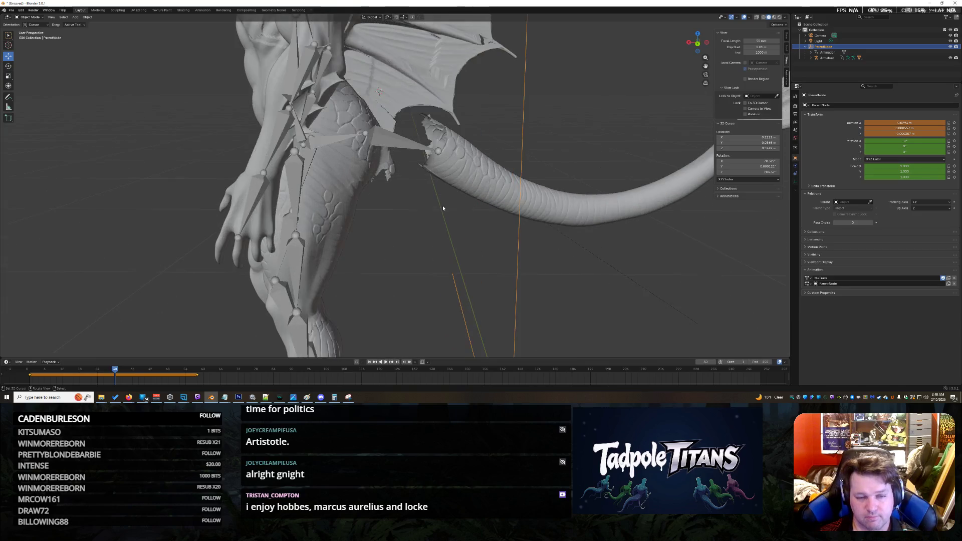
{"action": "key", "text": "alt+g"}
{"action": "left_click", "coordinate": [470, 161]}
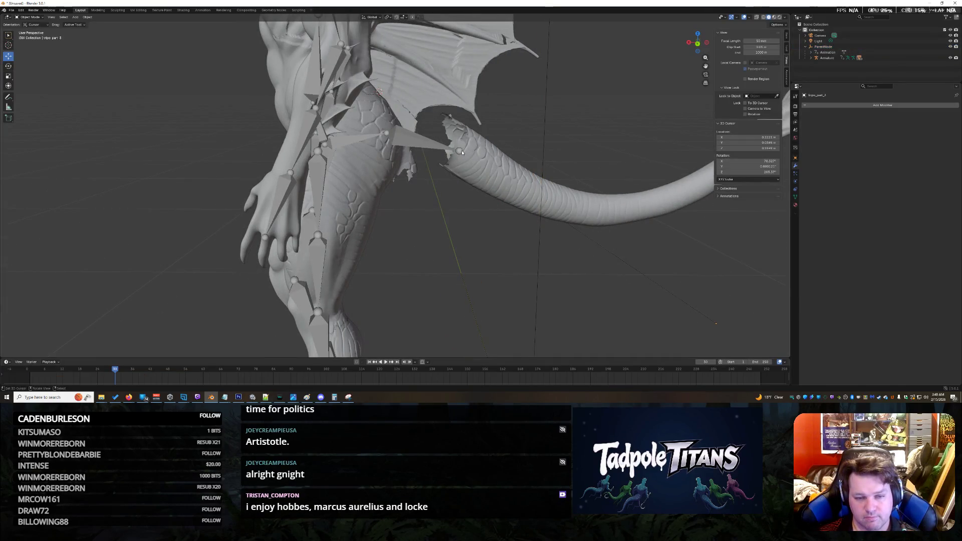
{"action": "left_click", "coordinate": [458, 152]}
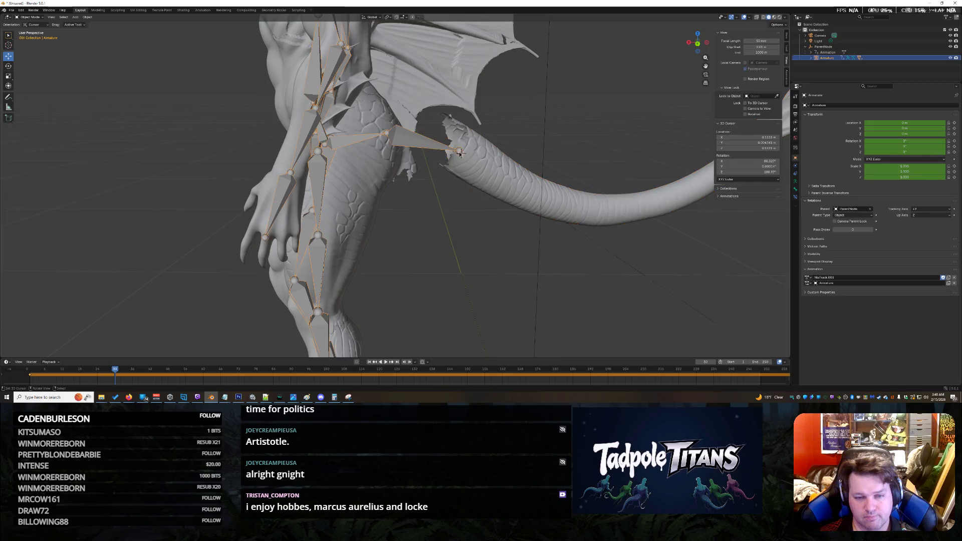
{"action": "left_click", "coordinate": [33, 17]}
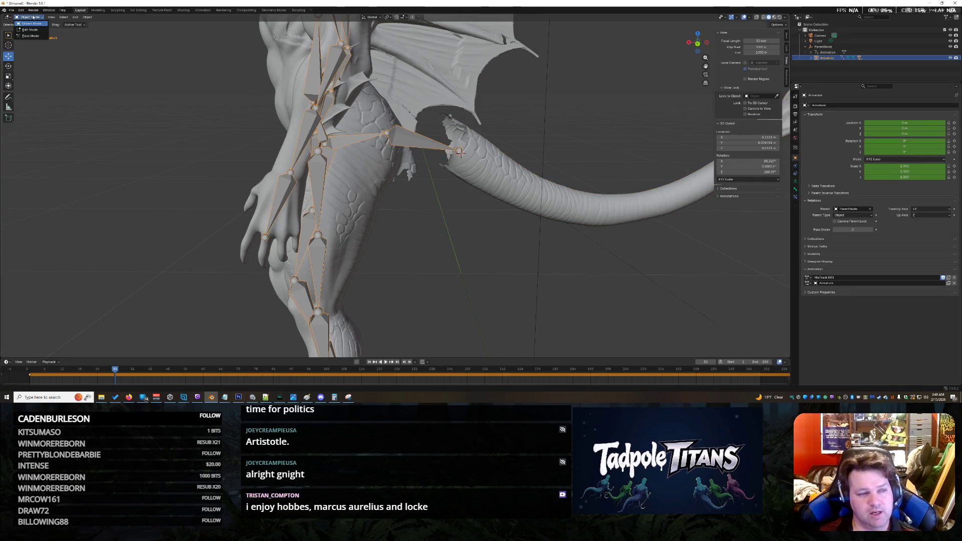
Switch the armature into Edit Mode from the interaction mode list.
{"action": "left_click", "coordinate": [597, 252]}
{"action": "scroll", "coordinate": [584, 243], "scroll_direction": "down", "scroll_amount": 3}
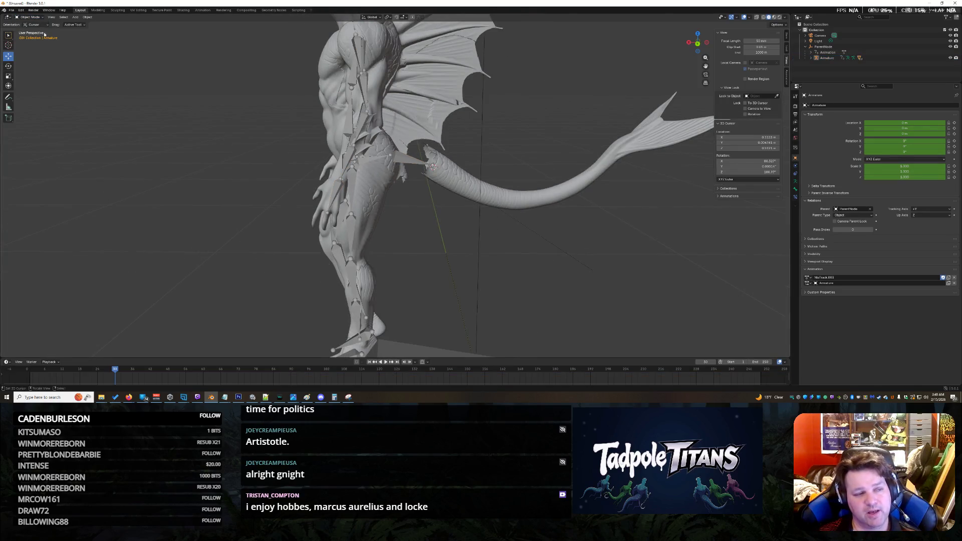
{"action": "left_click", "coordinate": [31, 18]}
{"action": "left_click", "coordinate": [31, 30]}
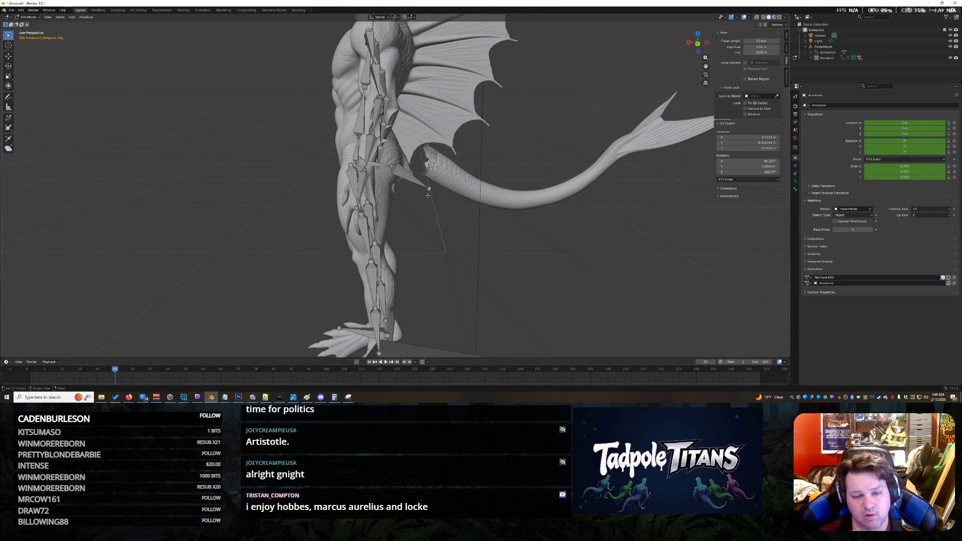
{"action": "scroll", "coordinate": [458, 205], "scroll_direction": "up", "scroll_amount": 4}
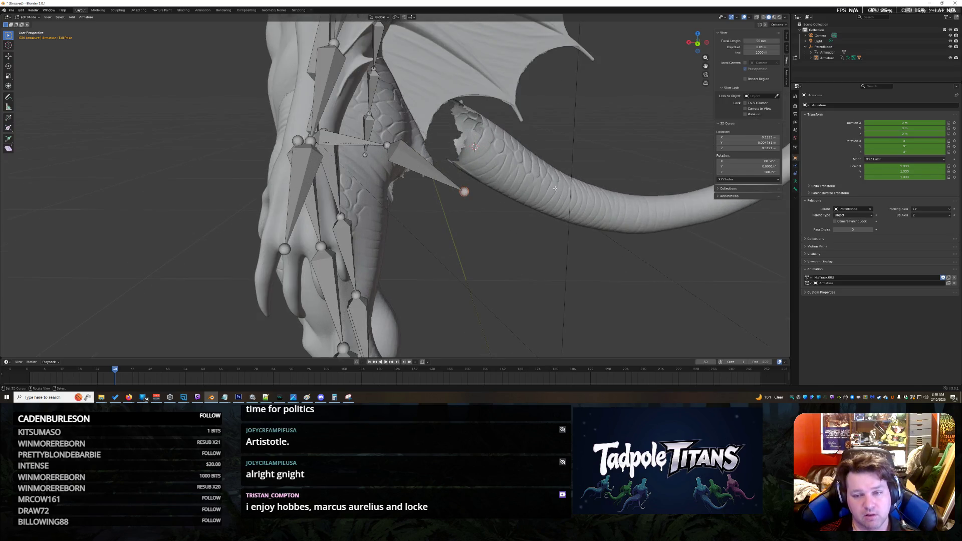
{"action": "scroll", "coordinate": [516, 231], "scroll_direction": "down", "scroll_amount": 3}
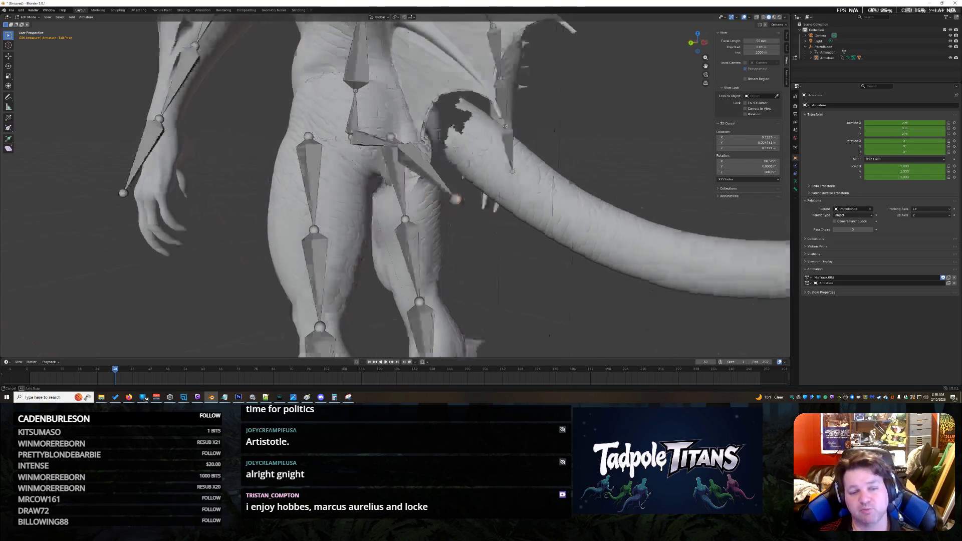
{"action": "scroll", "coordinate": [496, 226], "scroll_direction": "up", "scroll_amount": 4}
Inspect the leg, tail and wing from several angles, ending with the armature back in Edit Mode.
{"action": "left_click_drag", "start_coordinate": [489, 224], "coordinate": [512, 227]}
{"action": "scroll", "coordinate": [511, 227], "scroll_direction": "down", "scroll_amount": 5}
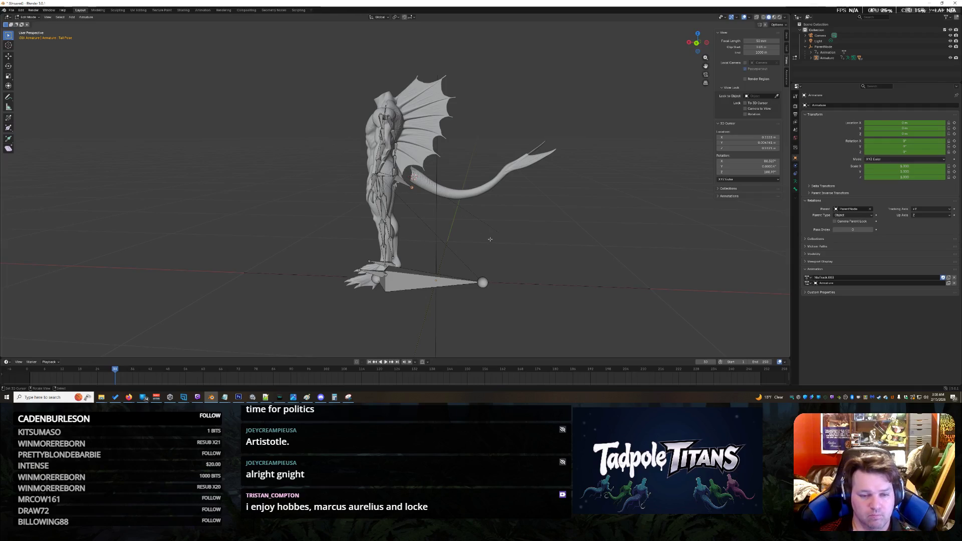
{"action": "scroll", "coordinate": [490, 239], "scroll_direction": "up", "scroll_amount": 6}
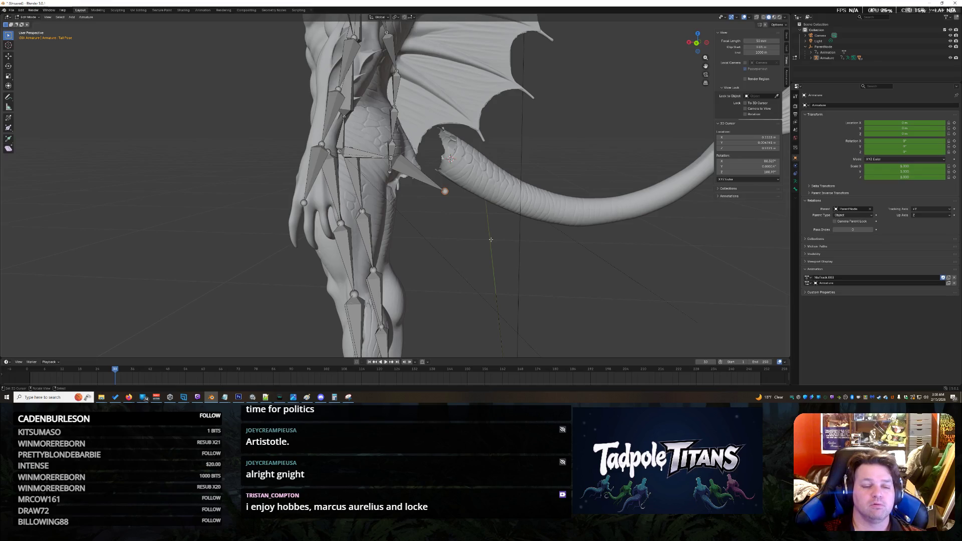
{"action": "left_click_drag", "start_coordinate": [491, 239], "coordinate": [326, 245]}
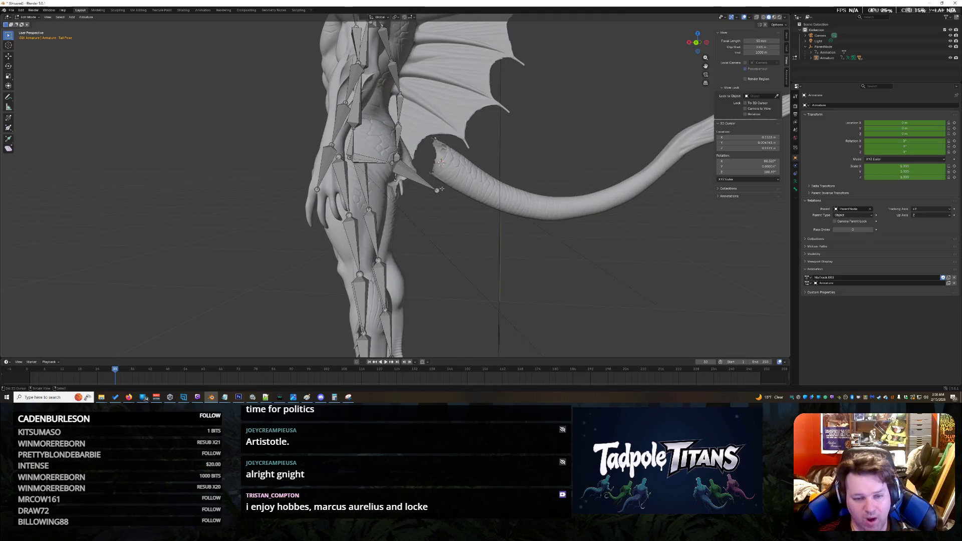
{"action": "left_click", "coordinate": [8, 56]}
{"action": "mouse_move", "coordinate": [440, 162]}
{"action": "left_mouse_down"}
{"action": "mouse_move", "coordinate": [431, 168]}
{"action": "mouse_move", "coordinate": [436, 187]}
{"action": "mouse_move", "coordinate": [409, 180]}
{"action": "mouse_move", "coordinate": [407, 164]}
{"action": "mouse_move", "coordinate": [408, 179]}
{"action": "left_mouse_up"}
{"action": "left_click", "coordinate": [28, 17]}
{"action": "left_click", "coordinate": [35, 24]}
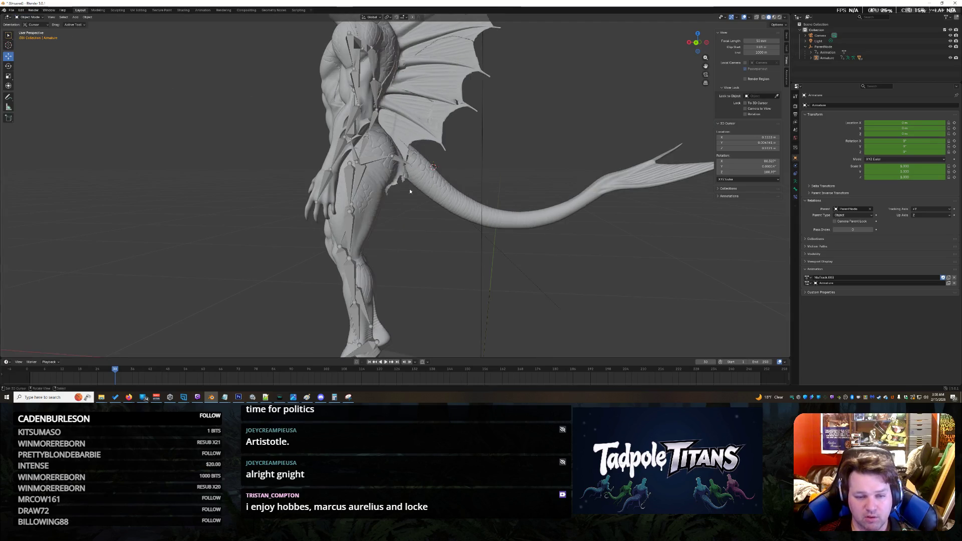
{"action": "mouse_move", "coordinate": [430, 201]}
{"action": "left_mouse_down"}
{"action": "mouse_move", "coordinate": [451, 218]}
{"action": "mouse_move", "coordinate": [488, 215]}
{"action": "mouse_move", "coordinate": [429, 212]}
{"action": "mouse_move", "coordinate": [435, 170]}
{"action": "left_mouse_up"}
{"action": "scroll", "coordinate": [435, 170], "scroll_direction": "up", "scroll_amount": 3}
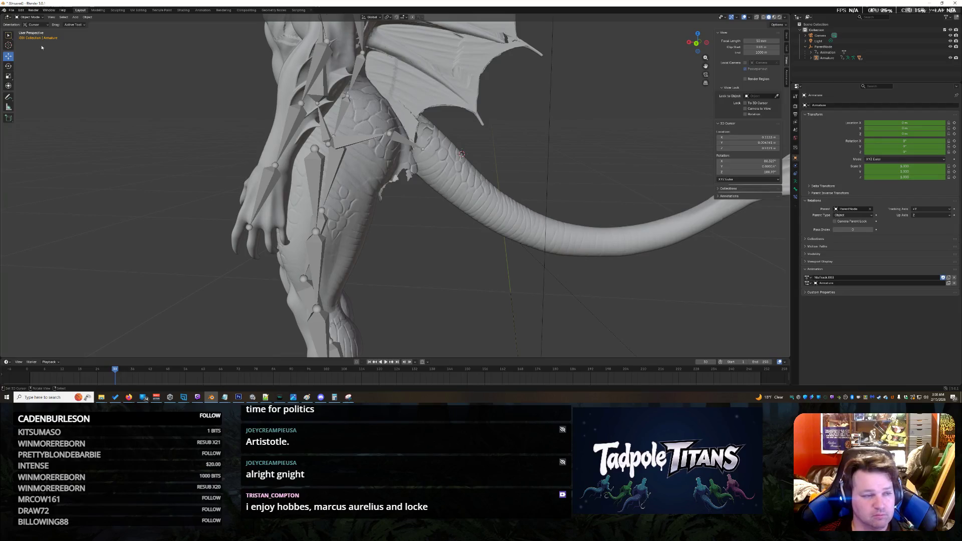
{"action": "left_click", "coordinate": [30, 17]}
{"action": "left_click", "coordinate": [40, 30]}
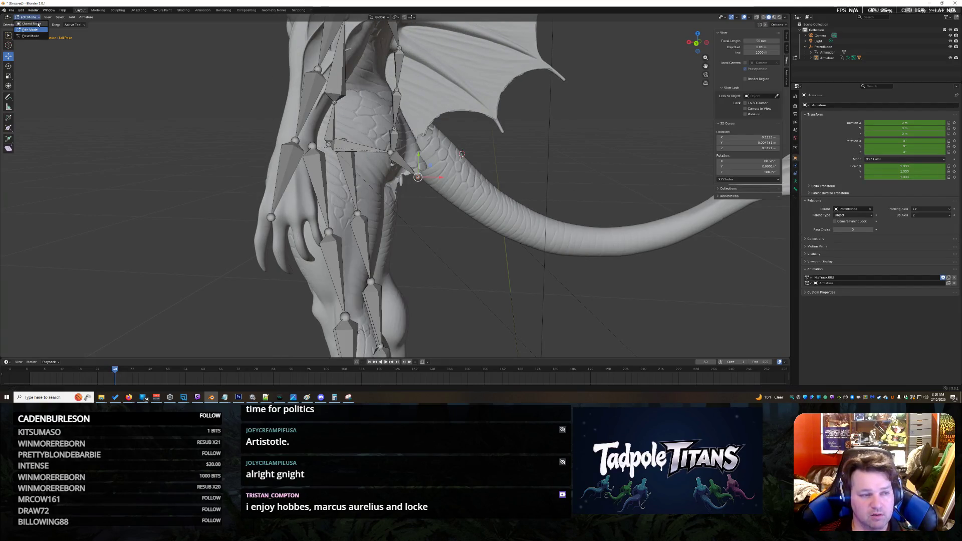
Re-enter Edit Mode and lower the Pelvis bone slightly along Y.
{"action": "key", "text": "Tab"}
{"action": "left_click", "coordinate": [30, 17]}
{"action": "left_click", "coordinate": [32, 30]}
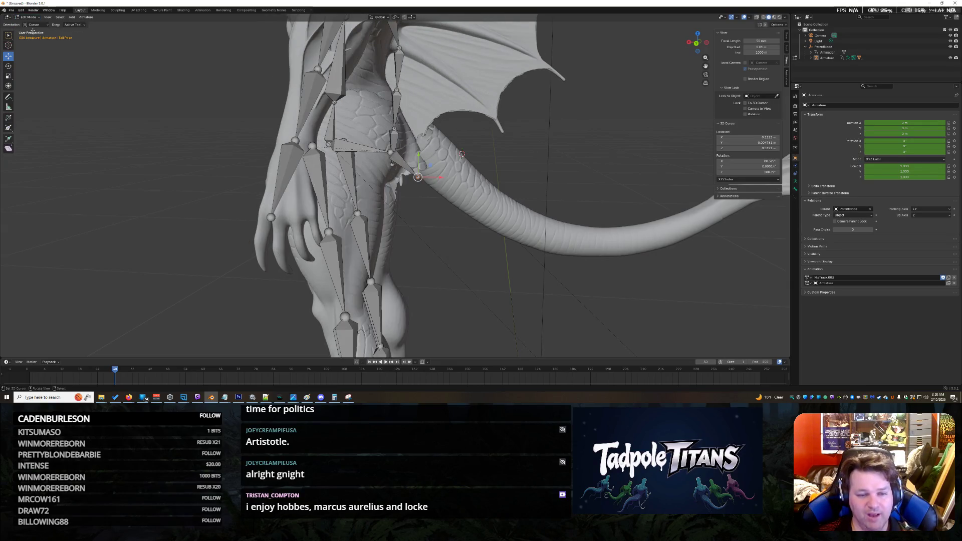
{"action": "left_click", "coordinate": [31, 25]}
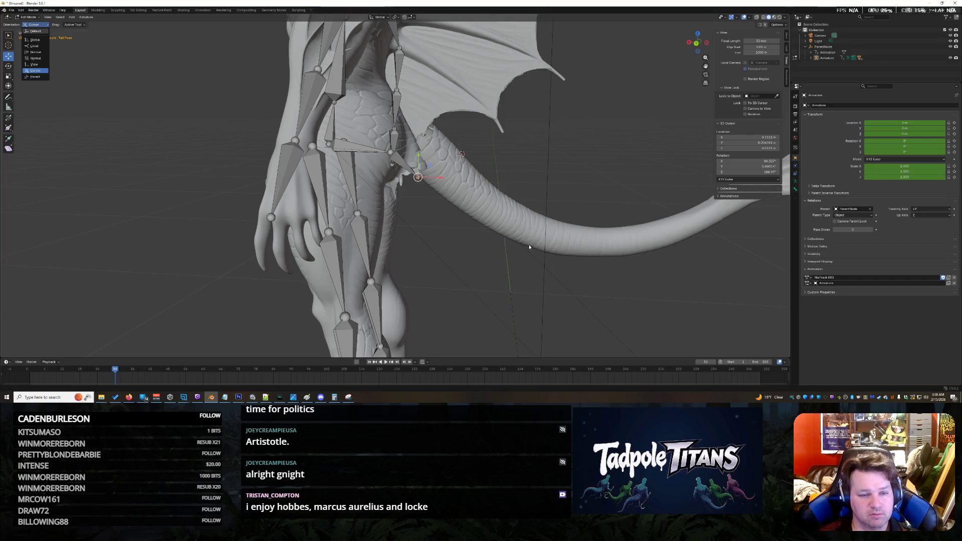
{"action": "left_click", "coordinate": [389, 152]}
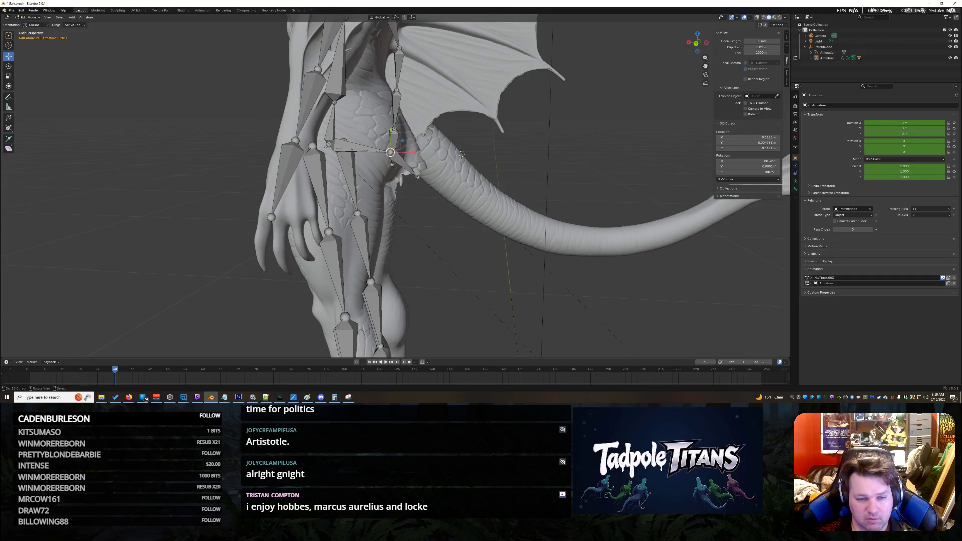
{"action": "key", "text": "g"}
{"action": "key", "text": "y"}
{"action": "left_click", "coordinate": [389, 151]}
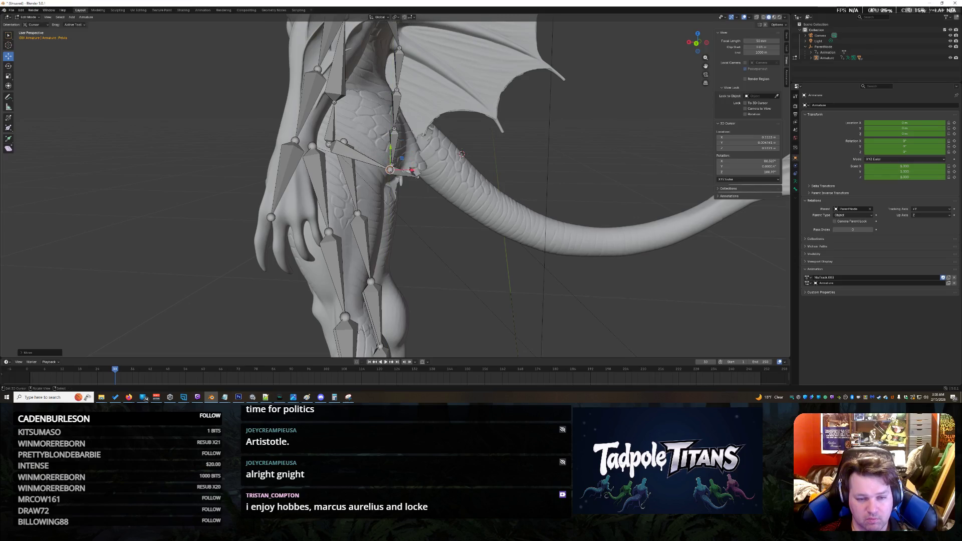
Move the tail bone down and to the left, then return to Object Mode.
{"action": "left_click", "coordinate": [417, 178]}
{"action": "key", "text": "g"}
{"action": "left_click", "coordinate": [434, 191]}
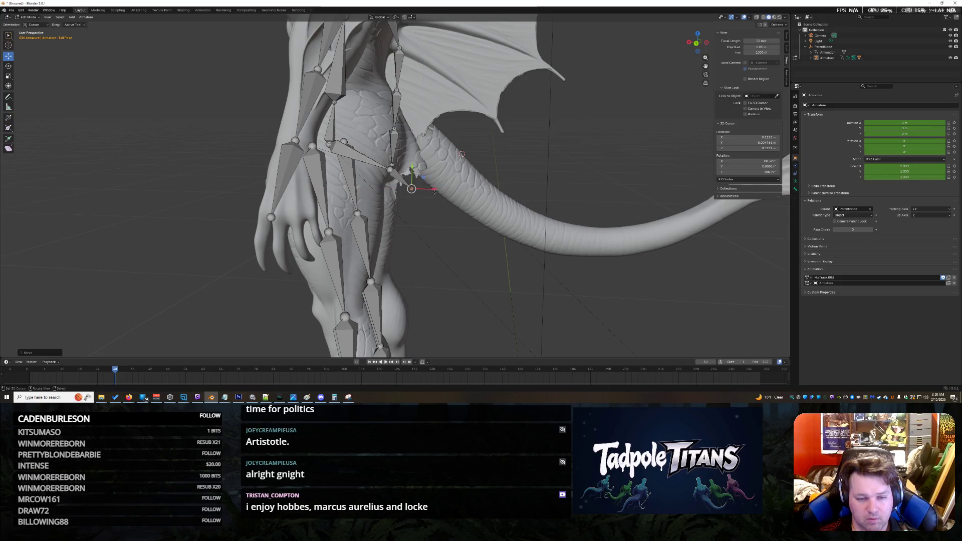
{"action": "left_click", "coordinate": [28, 17]}
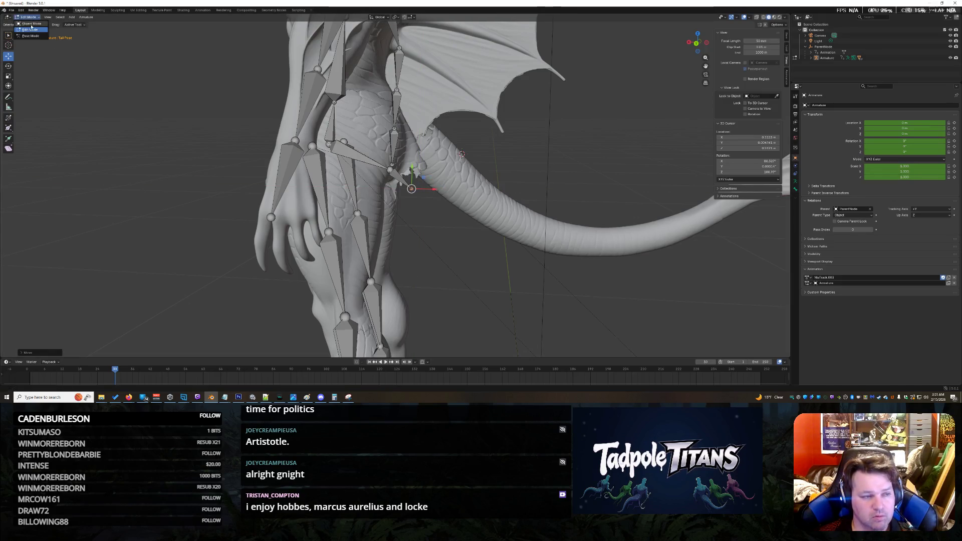
{"action": "left_click", "coordinate": [31, 24]}
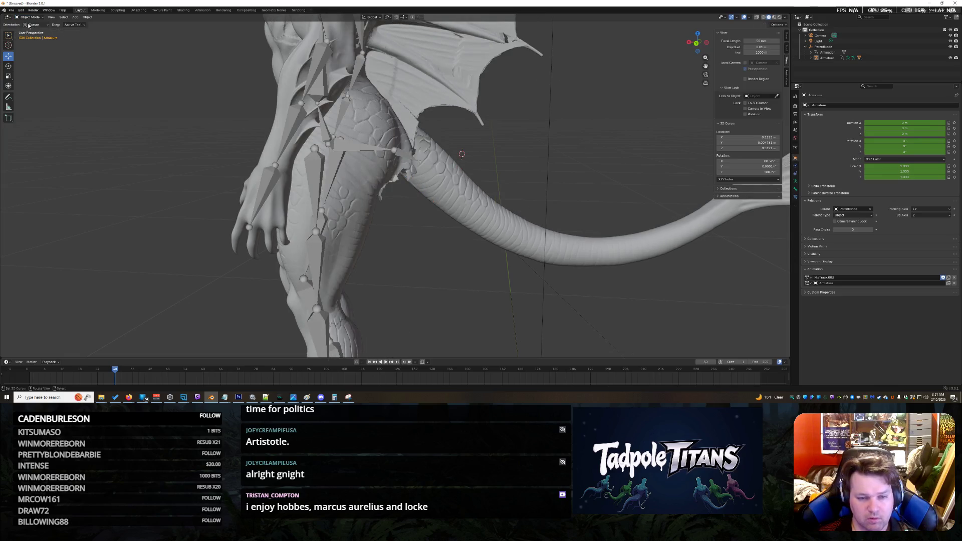
View the tail's far side, frame the whole scene with Home, then minimise Blender.
{"action": "mouse_move", "coordinate": [438, 218]}
{"action": "left_mouse_down"}
{"action": "mouse_move", "coordinate": [336, 227]}
{"action": "mouse_move", "coordinate": [420, 201]}
{"action": "mouse_move", "coordinate": [468, 211]}
{"action": "left_mouse_up"}
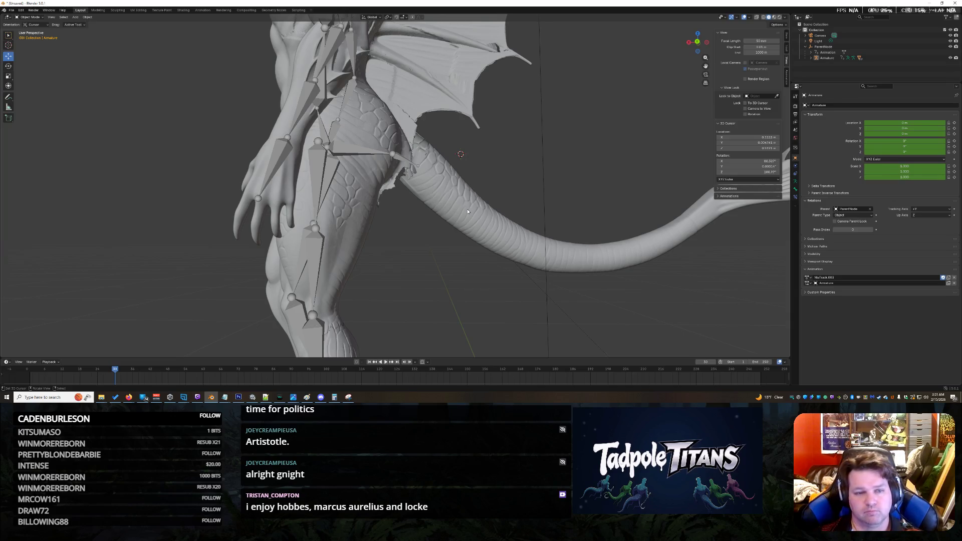
{"action": "key", "text": "Tab"}
{"action": "key", "text": "Home"}
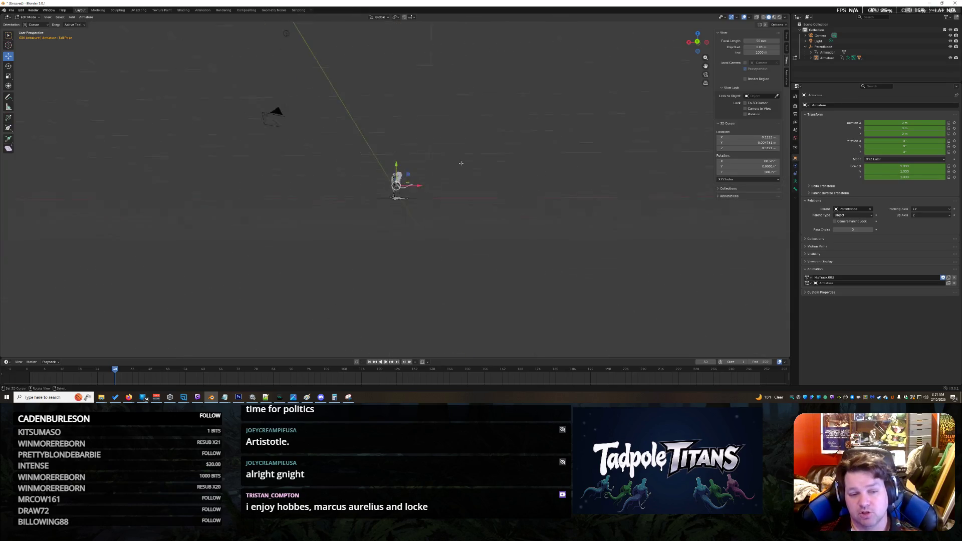
{"action": "scroll", "coordinate": [358, 154], "scroll_direction": "up", "scroll_amount": 5}
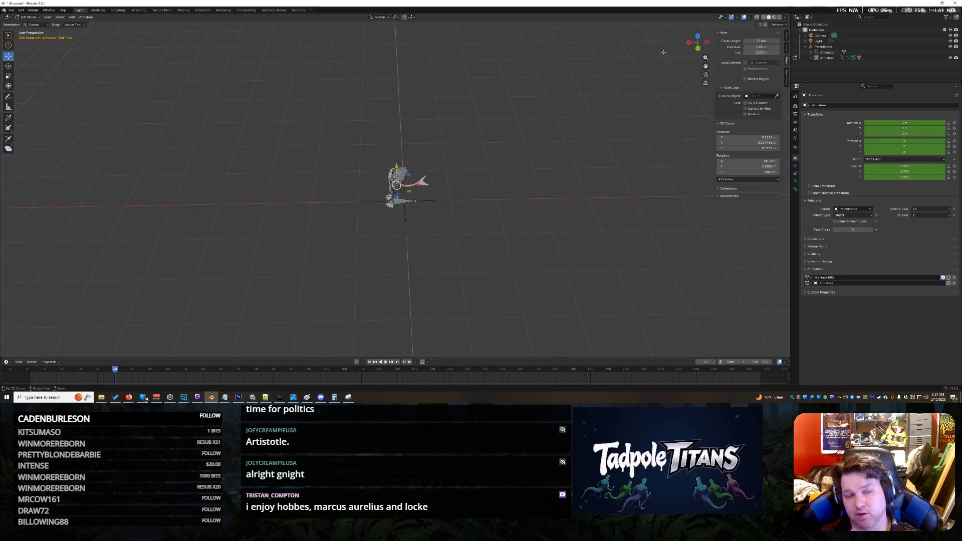
{"action": "left_click", "coordinate": [929, 3]}
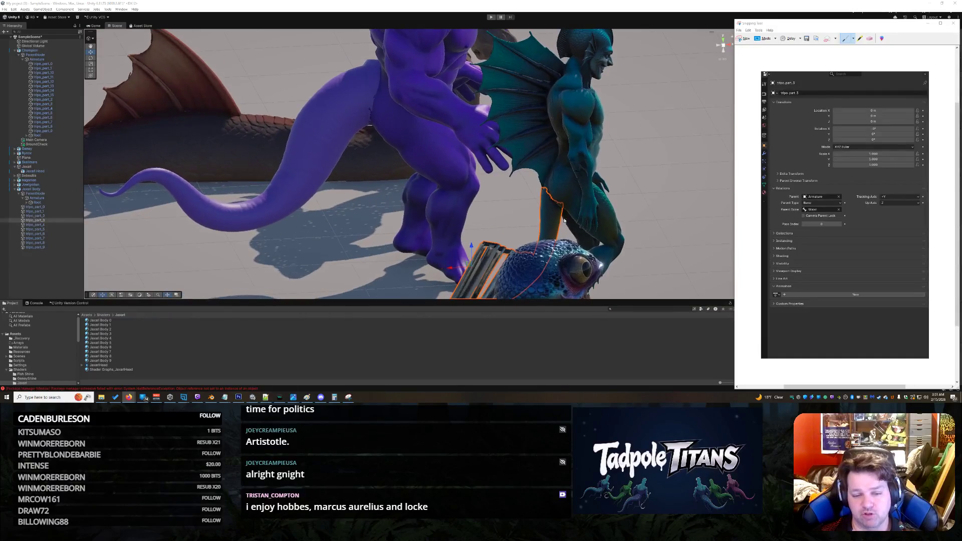
Frame the selected fin in Unity's Scene view, orbit around it, and select the Jaxari Body.
{"action": "left_click", "coordinate": [512, 175]}
{"action": "key", "text": "f"}
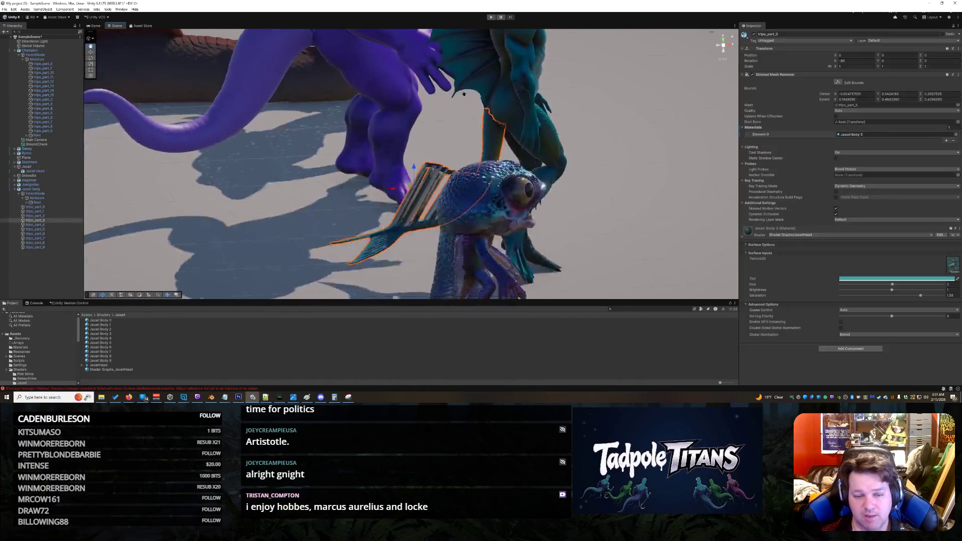
{"action": "mouse_move", "coordinate": [604, 146]}
{"action": "left_mouse_down"}
{"action": "mouse_move", "coordinate": [347, 140]}
{"action": "mouse_move", "coordinate": [389, 201]}
{"action": "left_mouse_up"}
{"action": "right_click", "coordinate": [389, 201]}
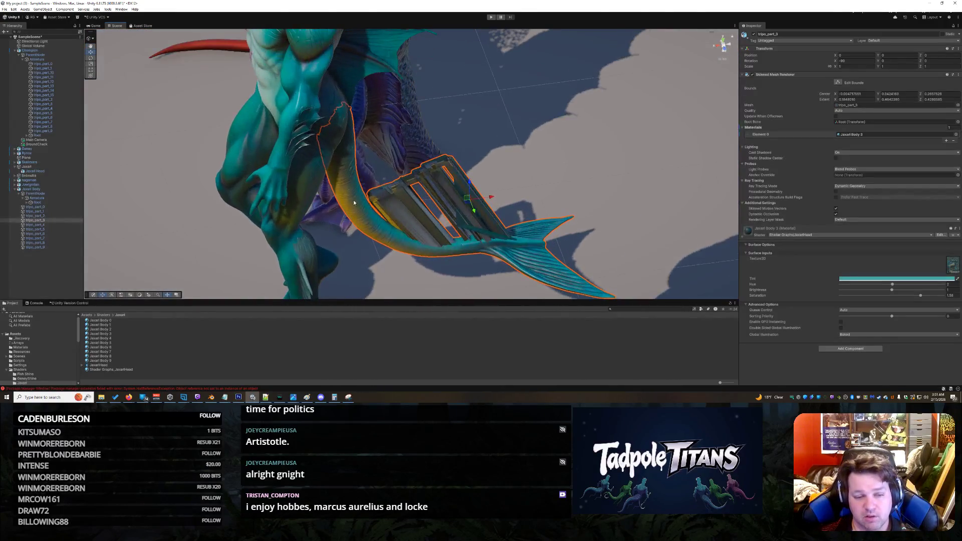
{"action": "left_click", "coordinate": [390, 201]}
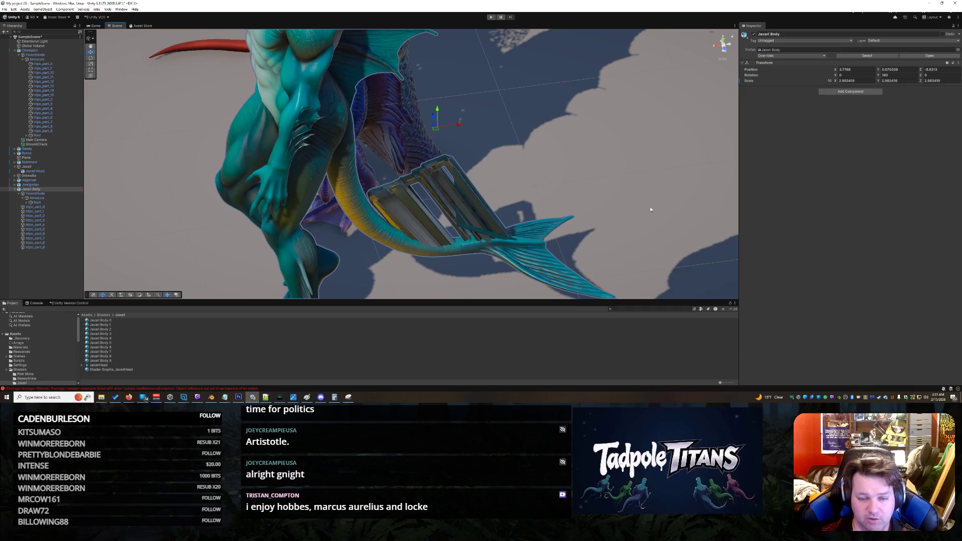
{"action": "left_click_drag", "start_coordinate": [653, 189], "coordinate": [471, 155]}
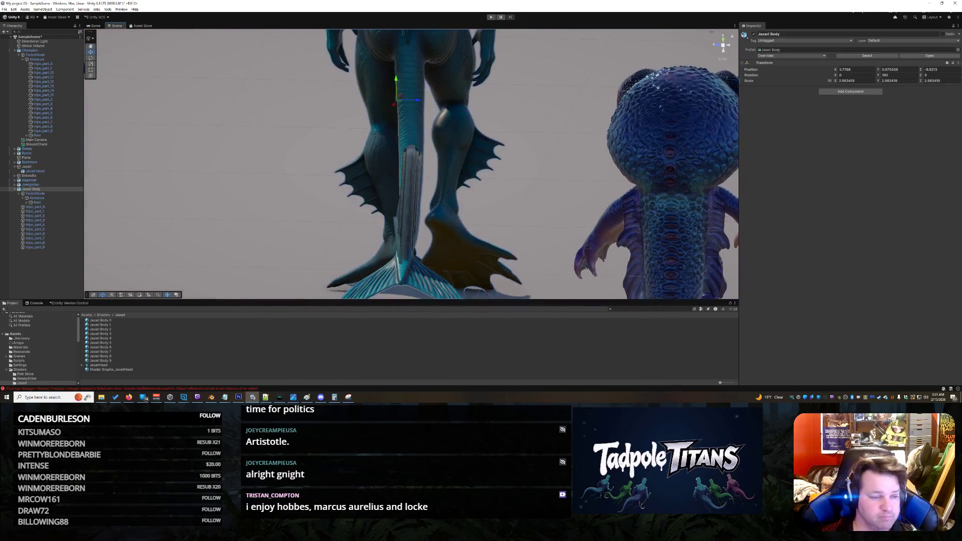
Step through tripo_part_0 to tripo_part_3 in the Hierarchy and orbit low around the tail piece.
{"action": "left_click", "coordinate": [42, 206]}
{"action": "left_click", "coordinate": [42, 211]}
{"action": "left_click", "coordinate": [42, 215]}
{"action": "left_click", "coordinate": [42, 220]}
{"action": "left_click_drag", "start_coordinate": [326, 160], "coordinate": [406, 158]}
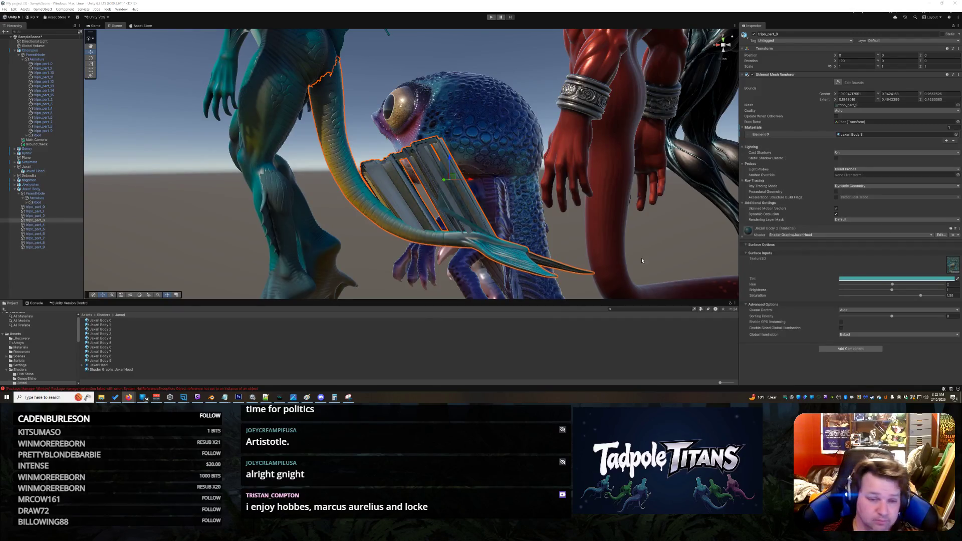
{"action": "left_click_drag", "start_coordinate": [362, 174], "coordinate": [371, 173]}
Parent Jaxari Body under the Jaxari object in the Hierarchy and select Jaxari.
{"action": "scroll", "coordinate": [370, 173], "scroll_direction": "down", "scroll_amount": 10}
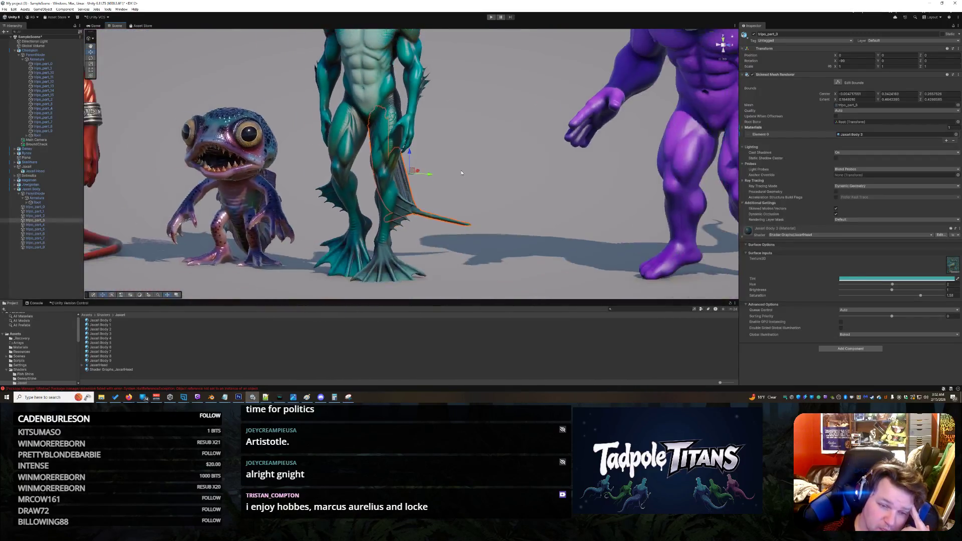
{"action": "mouse_move", "coordinate": [421, 152]}
{"action": "left_mouse_down"}
{"action": "mouse_move", "coordinate": [524, 230]}
{"action": "mouse_move", "coordinate": [501, 185]}
{"action": "mouse_move", "coordinate": [372, 56]}
{"action": "left_mouse_up"}
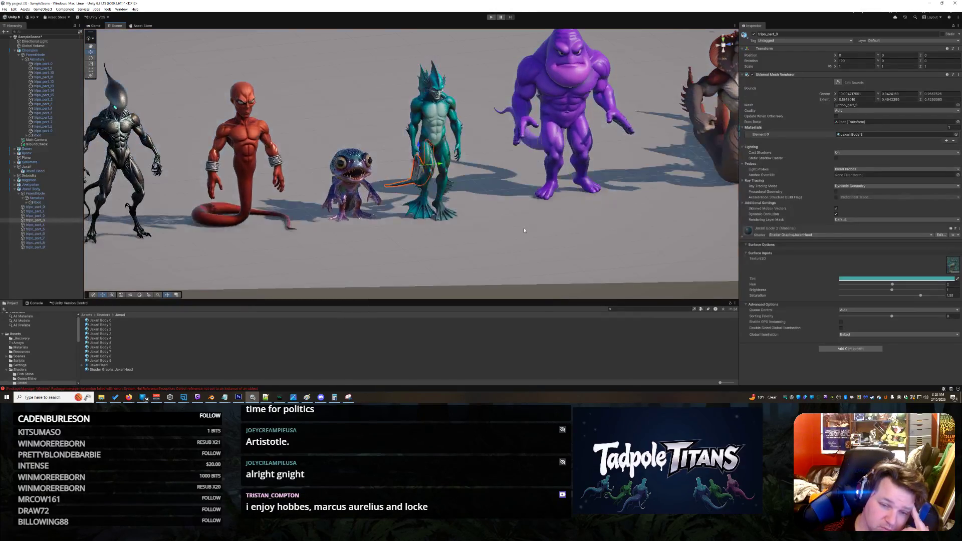
{"action": "left_click", "coordinate": [524, 230]}
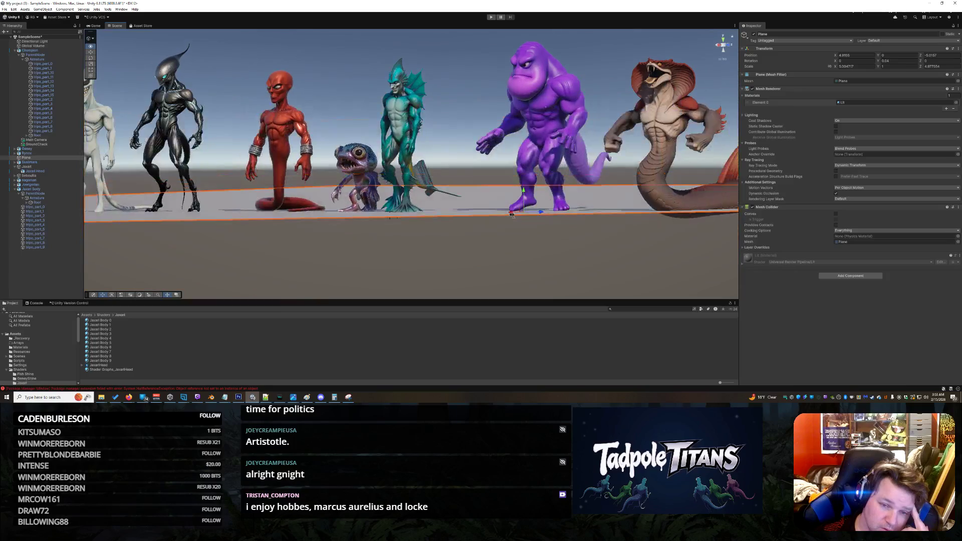
{"action": "left_click", "coordinate": [402, 81]}
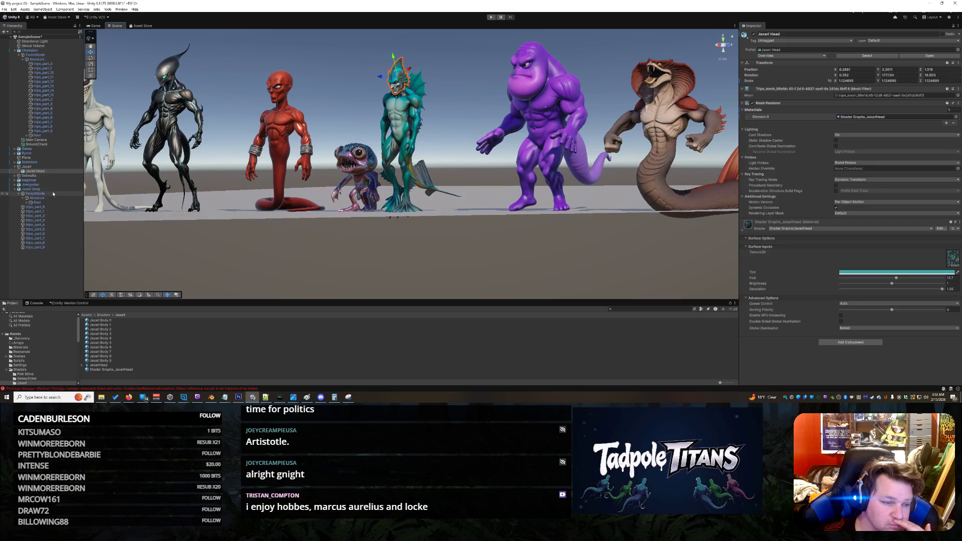
{"action": "left_click", "coordinate": [33, 189]}
{"action": "left_click_drag", "start_coordinate": [34, 190], "coordinate": [42, 167]}
{"action": "left_click", "coordinate": [43, 167]}
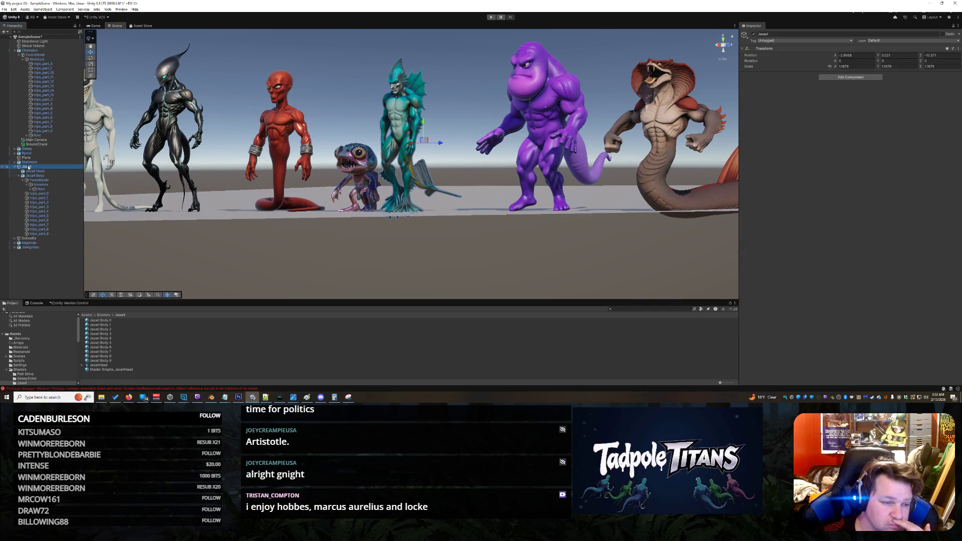
Try moving the teal creature and its Jaxari parent, undoing each attempt.
{"action": "right_click", "coordinate": [355, 258]}
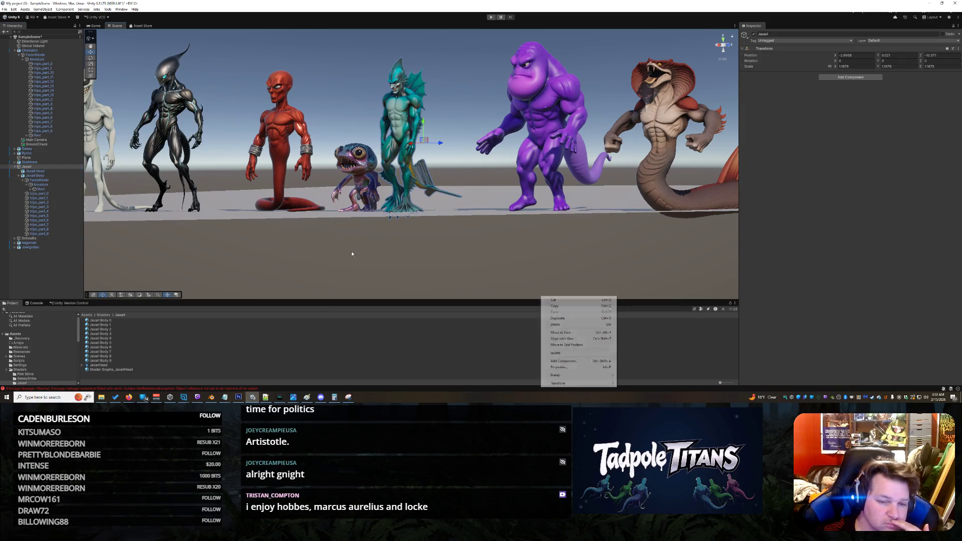
{"action": "right_click", "coordinate": [332, 80]}
{"action": "right_click", "coordinate": [299, 78]}
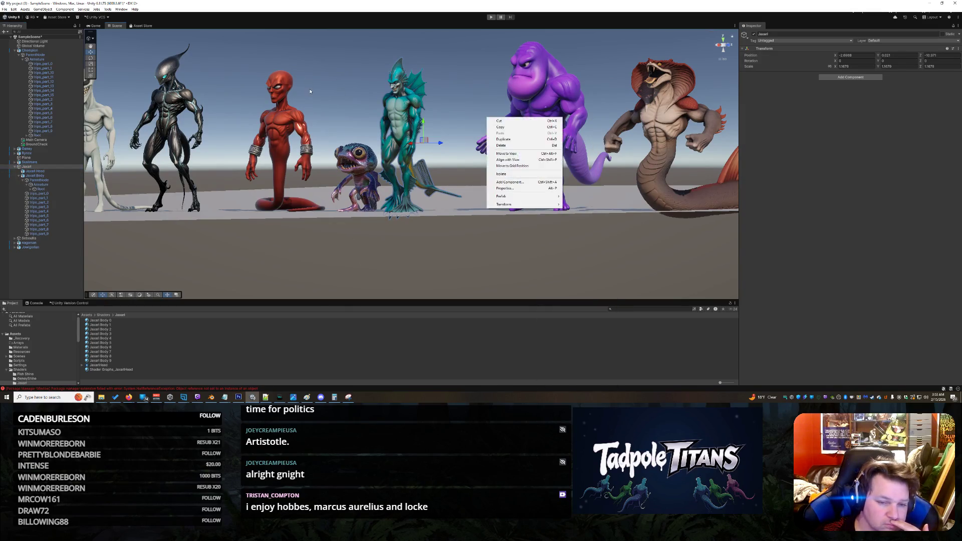
{"action": "left_click", "coordinate": [316, 94]}
{"action": "left_click_drag", "start_coordinate": [315, 91], "coordinate": [404, 143]}
{"action": "left_click", "coordinate": [404, 143]}
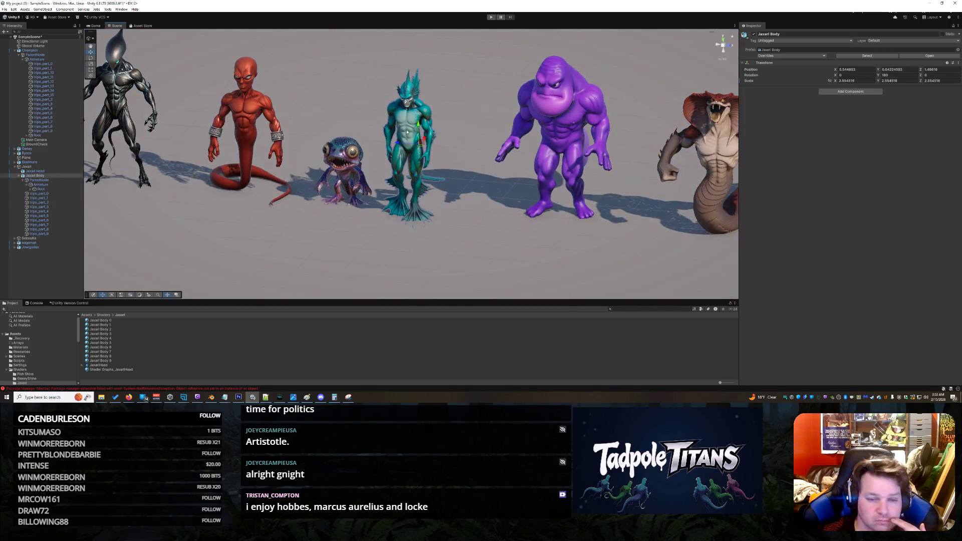
{"action": "left_click", "coordinate": [404, 143]}
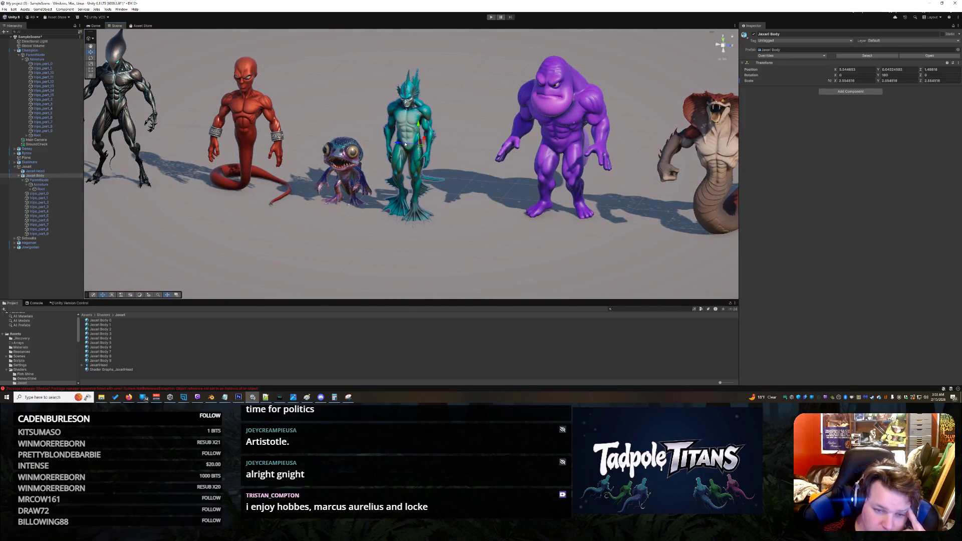
{"action": "left_click_drag", "start_coordinate": [397, 148], "coordinate": [335, 194]}
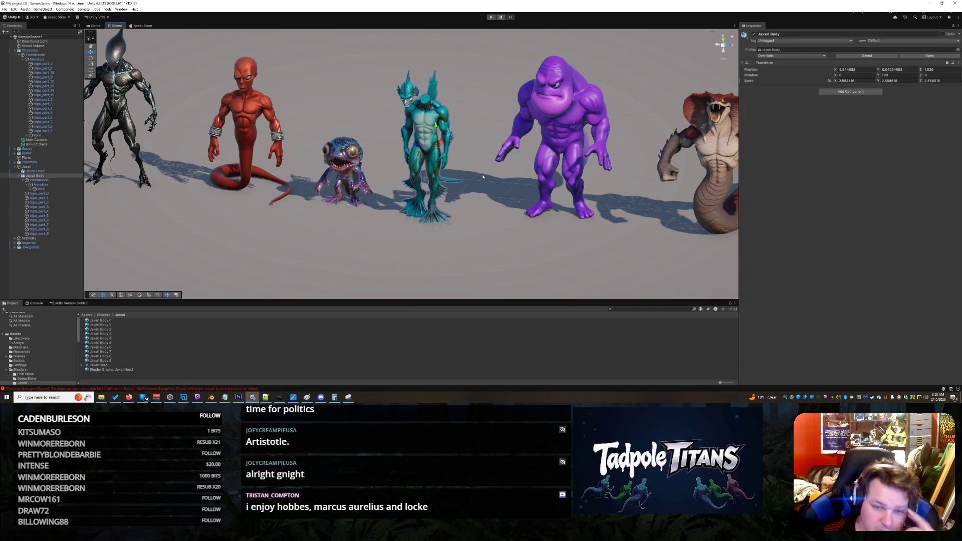
{"action": "key", "text": "ctrl+z"}
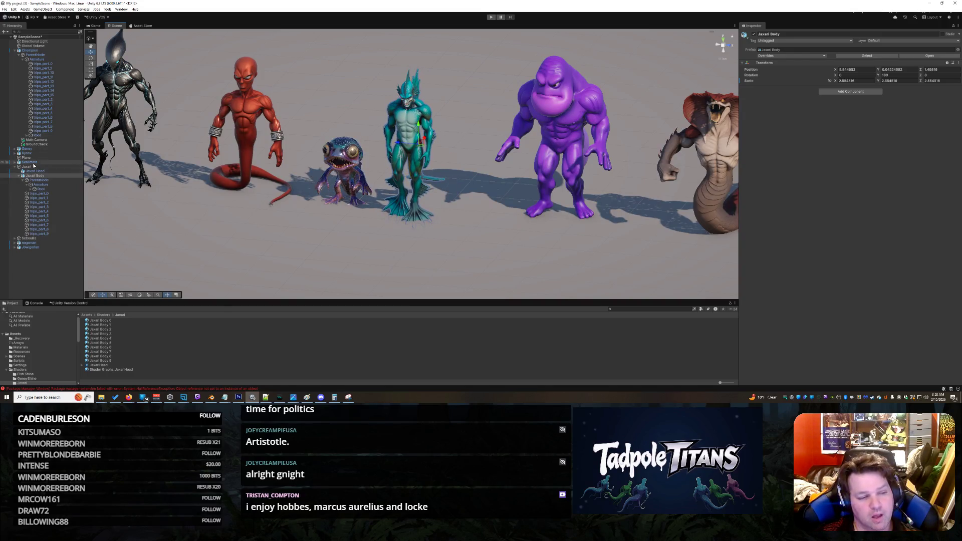
{"action": "key", "text": "ctrl+z"}
{"action": "left_click_drag", "start_coordinate": [440, 142], "coordinate": [460, 149]}
{"action": "key", "text": "ctrl+z"}
Shift the teal Jaxari along the lineup, then select its separate tail piece from behind.
{"action": "left_click", "coordinate": [480, 225]}
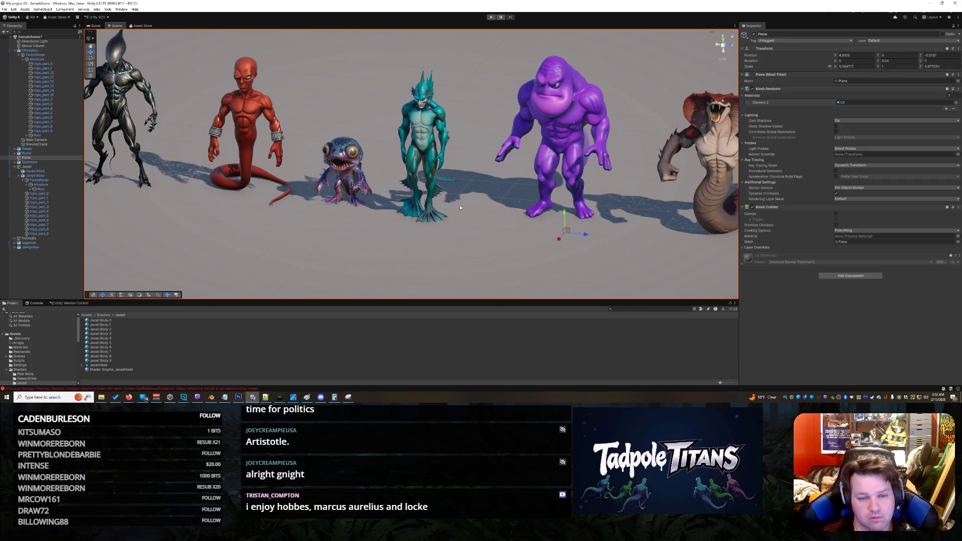
{"action": "right_click", "coordinate": [620, 170]}
{"action": "key", "text": "Escape"}
{"action": "left_click", "coordinate": [429, 137]}
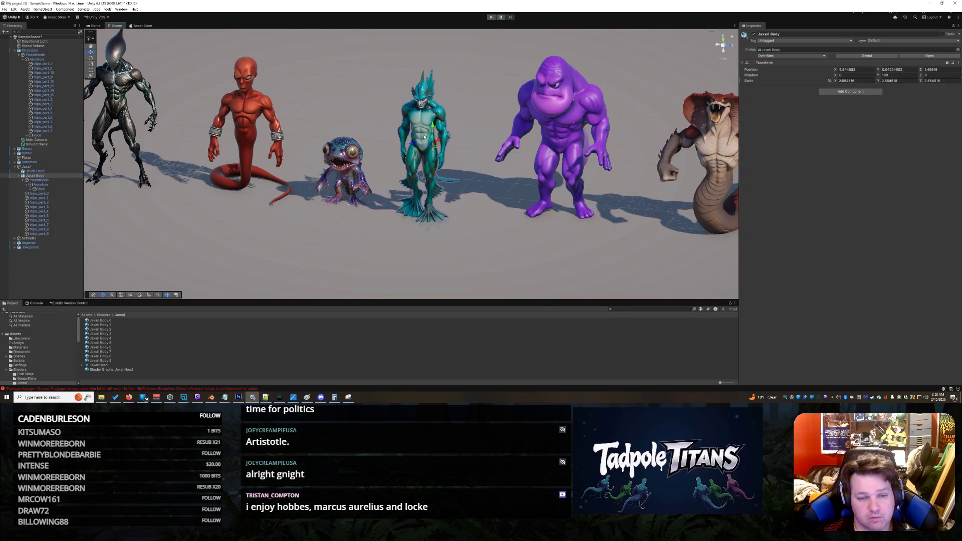
{"action": "left_click", "coordinate": [430, 150]}
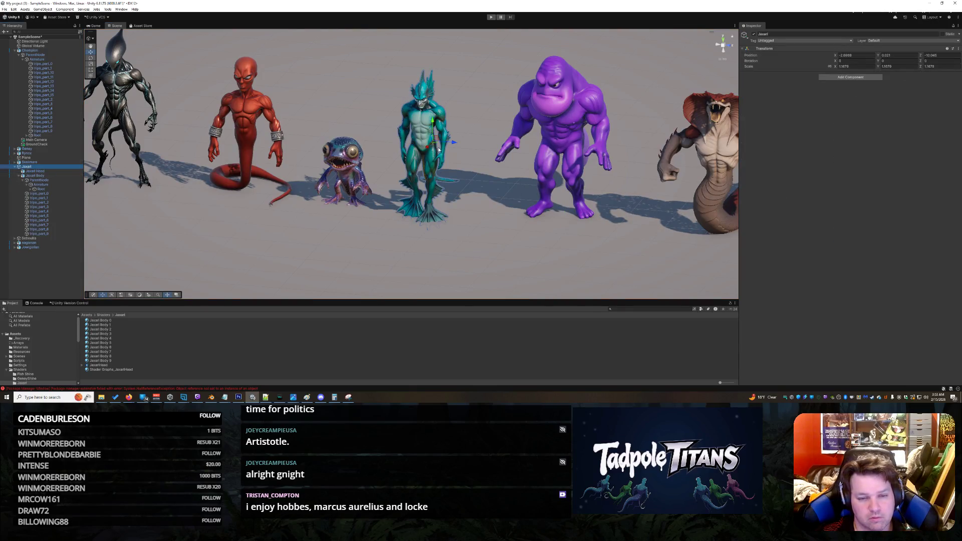
{"action": "mouse_move", "coordinate": [430, 151]}
{"action": "left_mouse_down"}
{"action": "mouse_move", "coordinate": [451, 107]}
{"action": "mouse_move", "coordinate": [469, 132]}
{"action": "left_mouse_up"}
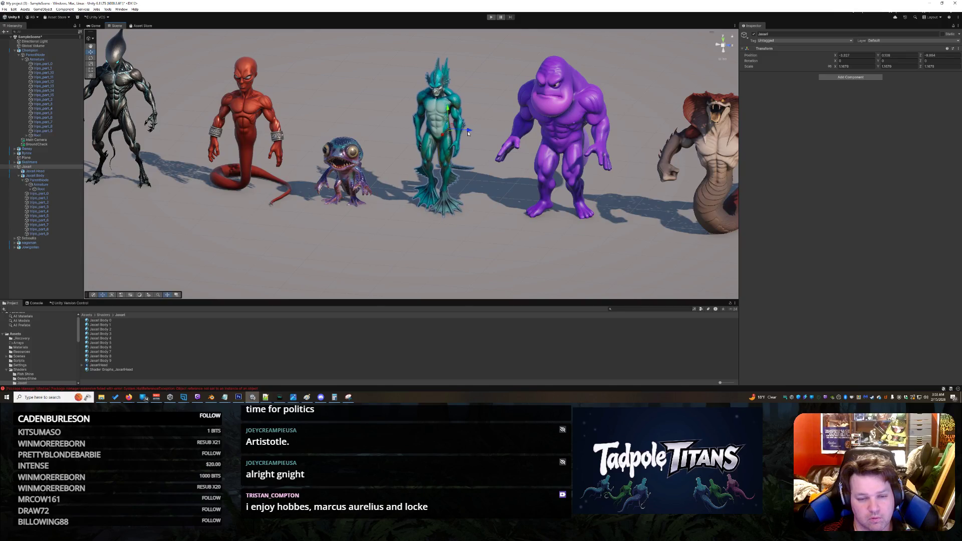
{"action": "left_click", "coordinate": [551, 238]}
{"action": "left_click_drag", "start_coordinate": [551, 238], "coordinate": [351, 231]}
{"action": "left_click", "coordinate": [461, 165]}
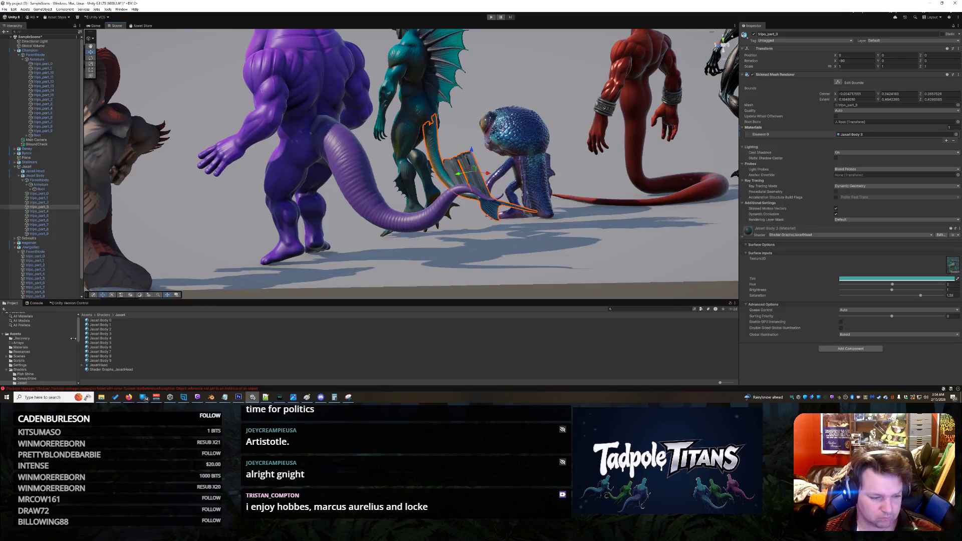
{"action": "left_click", "coordinate": [24, 326]}
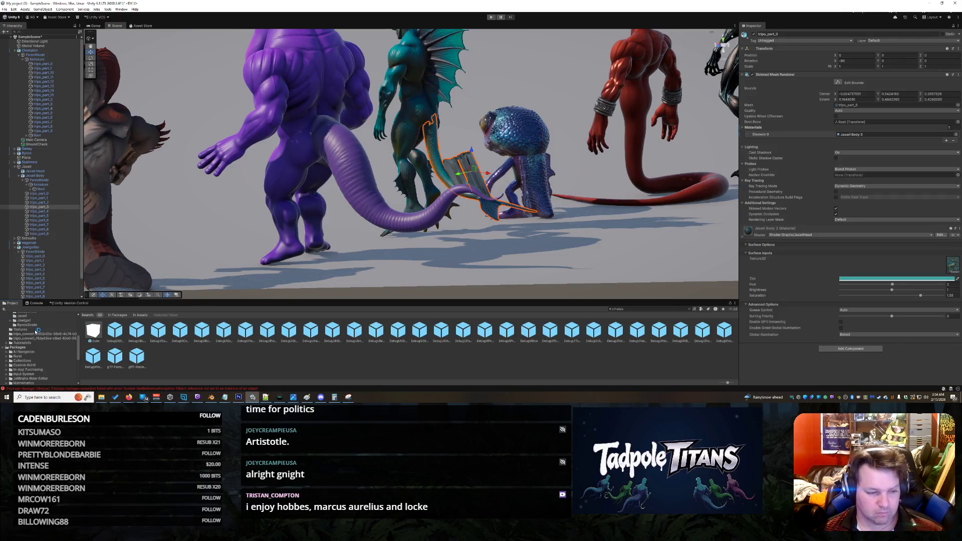
Select the Jaxari Body model in Assets and show its Rig settings: Generic, no avatar.
{"action": "scroll", "coordinate": [30, 345], "scroll_direction": "down", "scroll_amount": 3}
{"action": "left_click", "coordinate": [40, 175]}
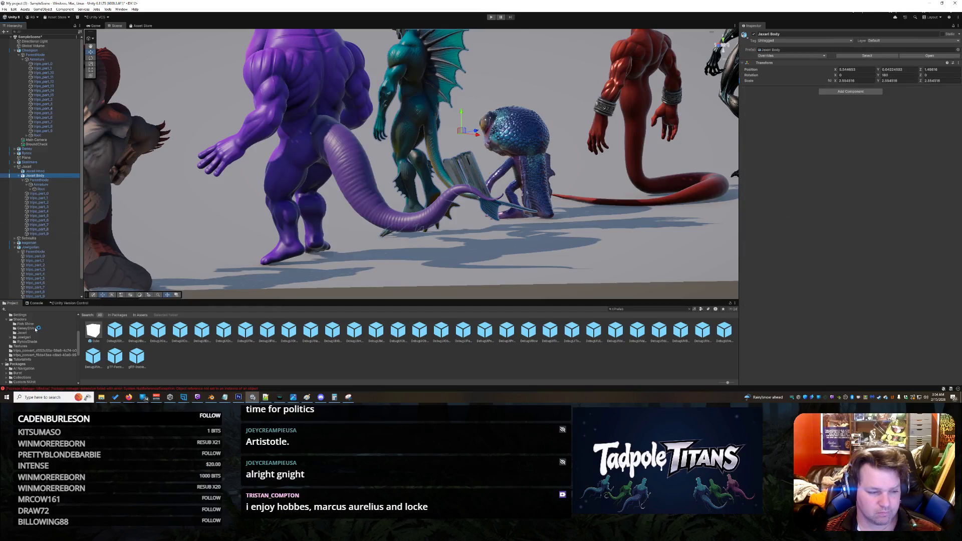
{"action": "scroll", "coordinate": [42, 339], "scroll_direction": "down", "scroll_amount": 3}
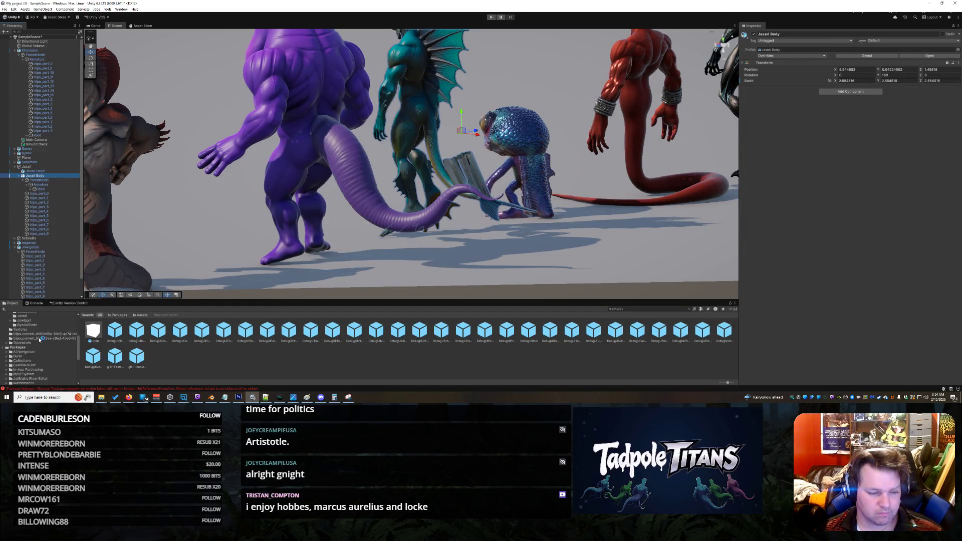
{"action": "scroll", "coordinate": [31, 336], "scroll_direction": "up", "scroll_amount": 10}
{"action": "left_click", "coordinate": [20, 334]}
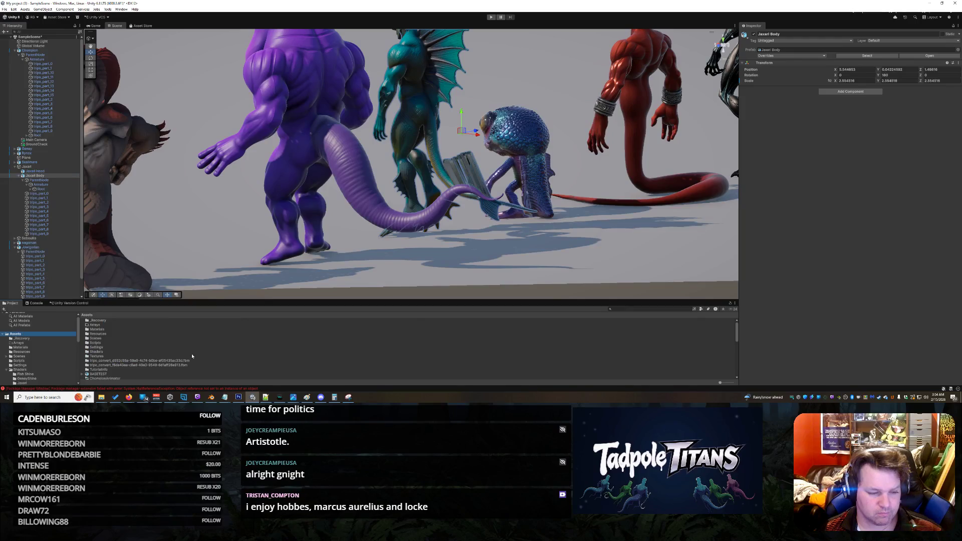
{"action": "scroll", "coordinate": [156, 346], "scroll_direction": "down", "scroll_amount": 3}
{"action": "left_click", "coordinate": [98, 360]}
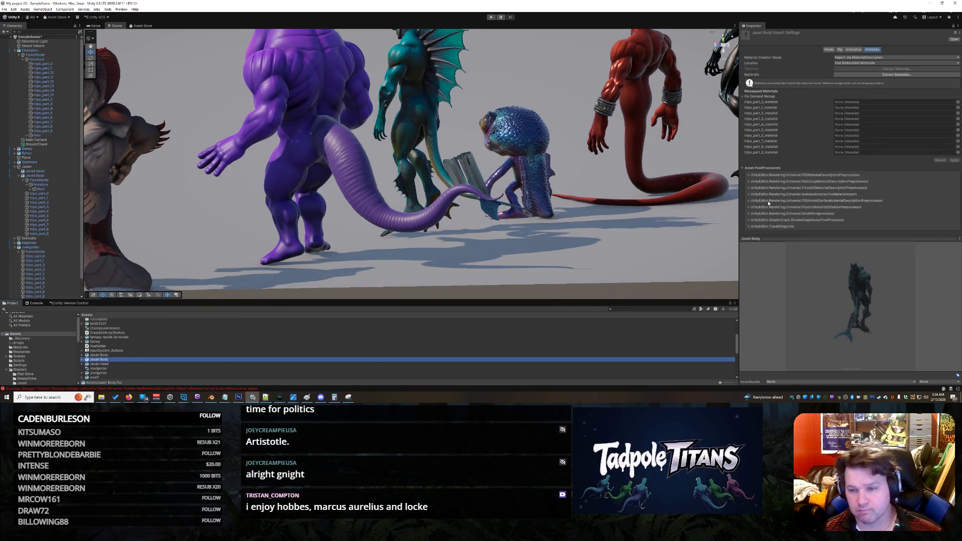
{"action": "left_click", "coordinate": [840, 50]}
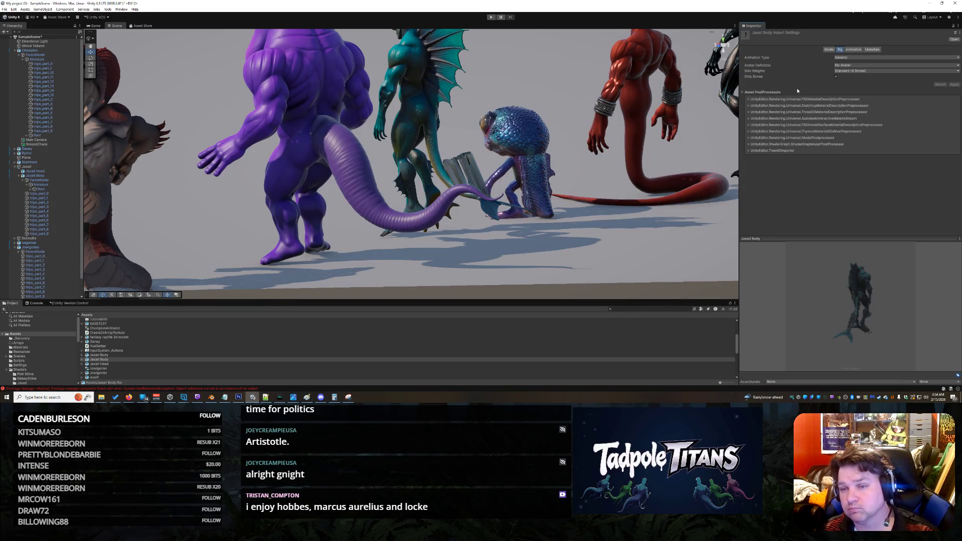
Confirm the rig keeps Generic animation type, Standard (4 Bones) skin weights, and Strip Bones on.
{"action": "left_click", "coordinate": [845, 58]}
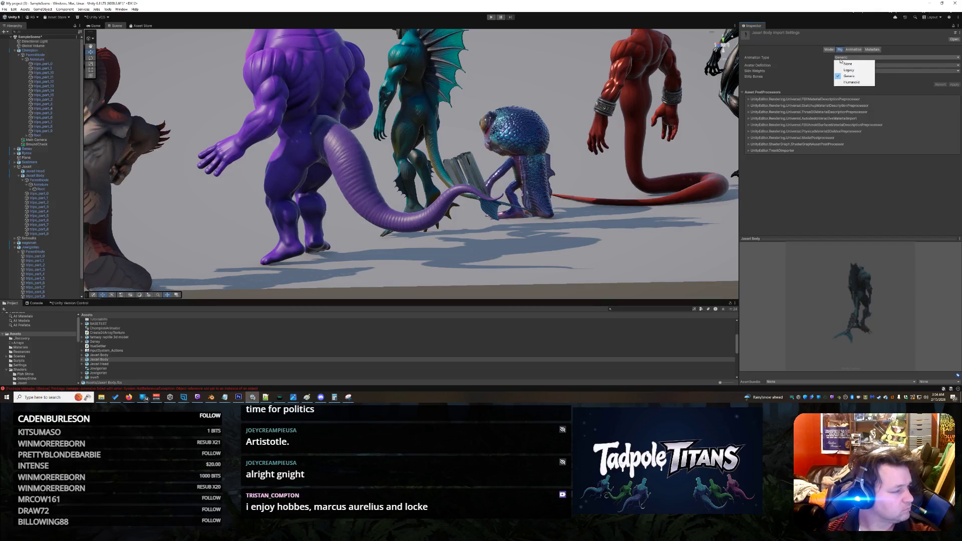
{"action": "left_click", "coordinate": [859, 160]}
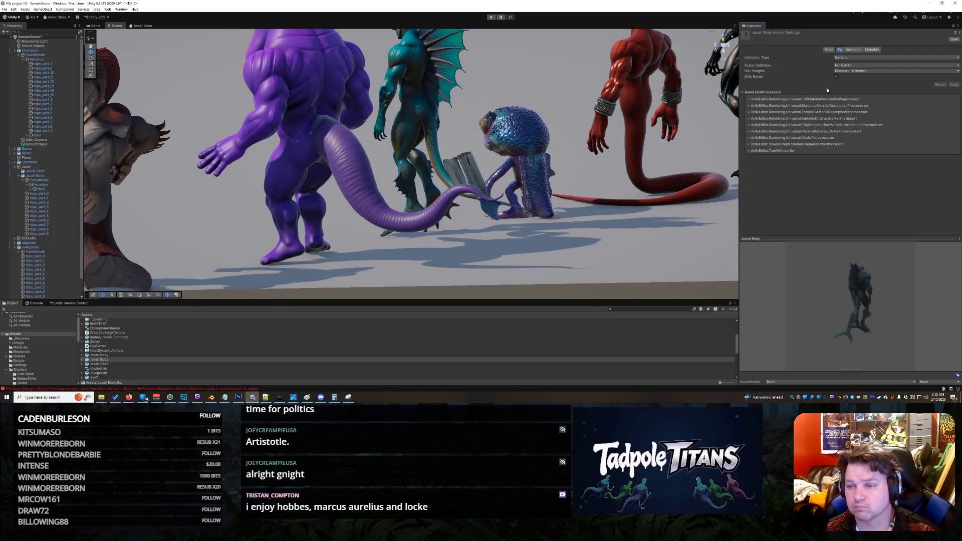
{"action": "left_click", "coordinate": [860, 71]}
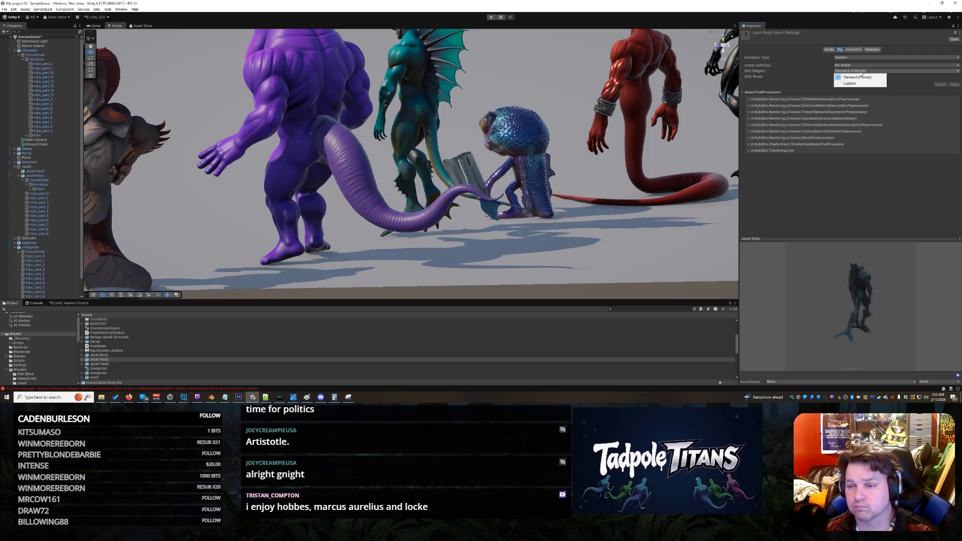
{"action": "left_click", "coordinate": [885, 191]}
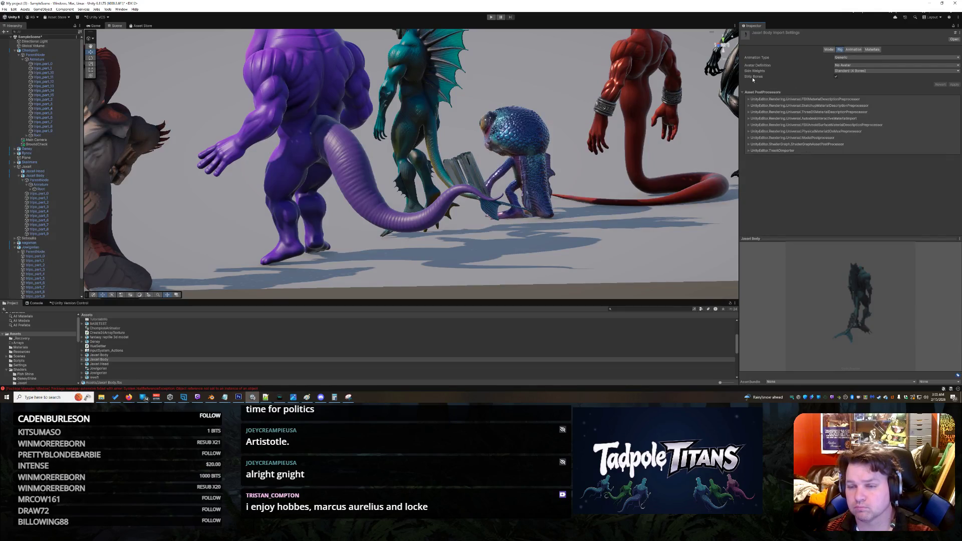
{"action": "left_click", "coordinate": [835, 77]}
{"action": "left_click", "coordinate": [835, 78]}
Preview the imported Armature|NlaTrack.001–.003 clips, then select the Jaxari creature in the Scene.
{"action": "left_click", "coordinate": [829, 50]}
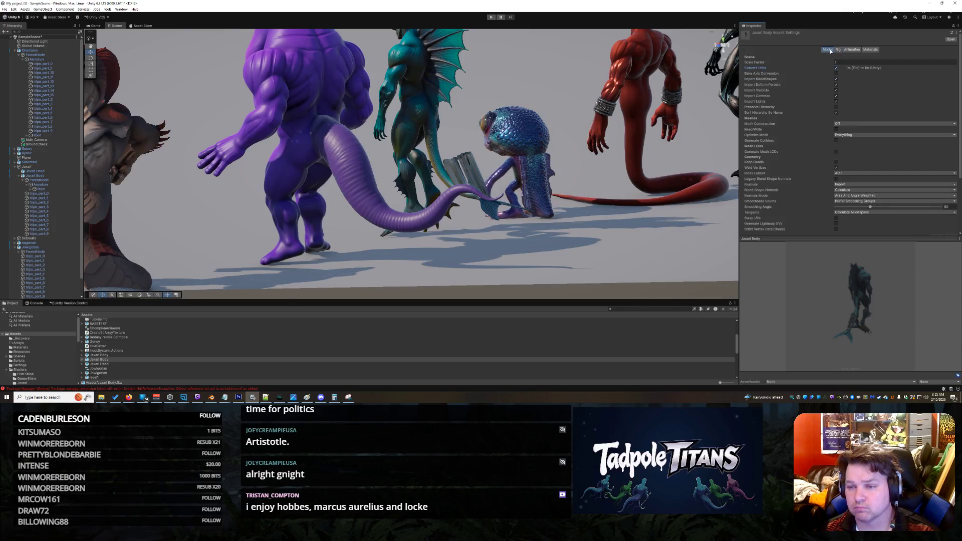
{"action": "left_click", "coordinate": [837, 49]}
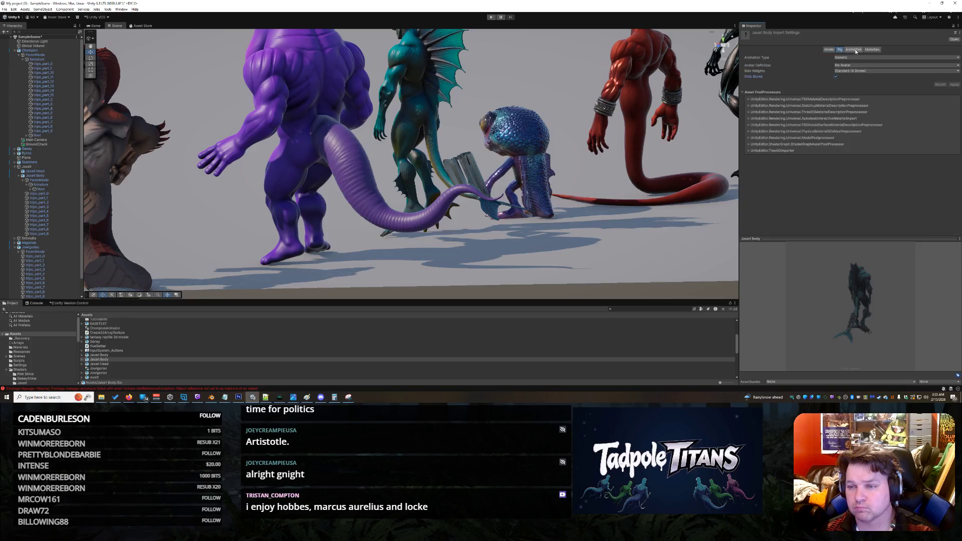
{"action": "left_click", "coordinate": [851, 50]}
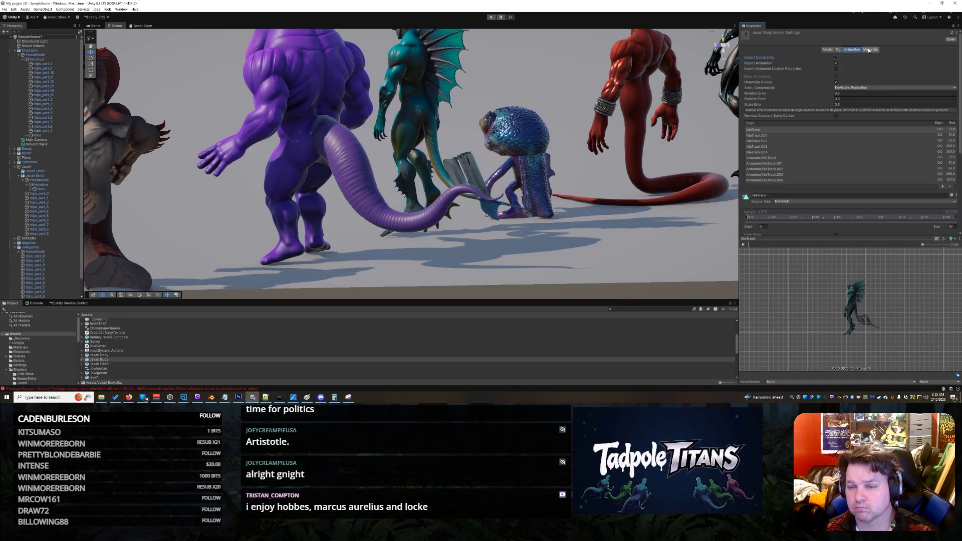
{"action": "left_click", "coordinate": [780, 142]}
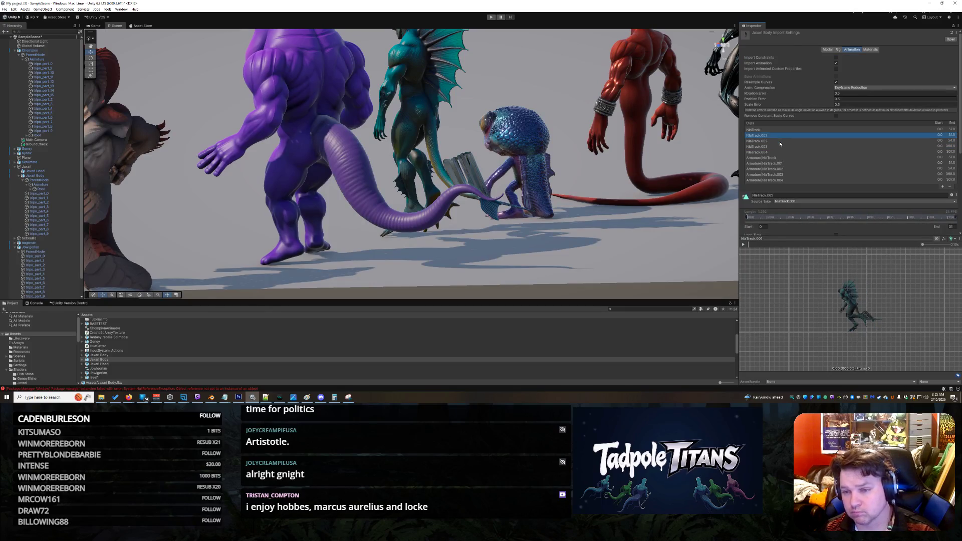
{"action": "key", "text": "Down"}
{"action": "key", "text": "Down"}
{"action": "key", "text": "Down"}
{"action": "key", "text": "Down"}
{"action": "key", "text": "Down"}
{"action": "key", "text": "Down"}
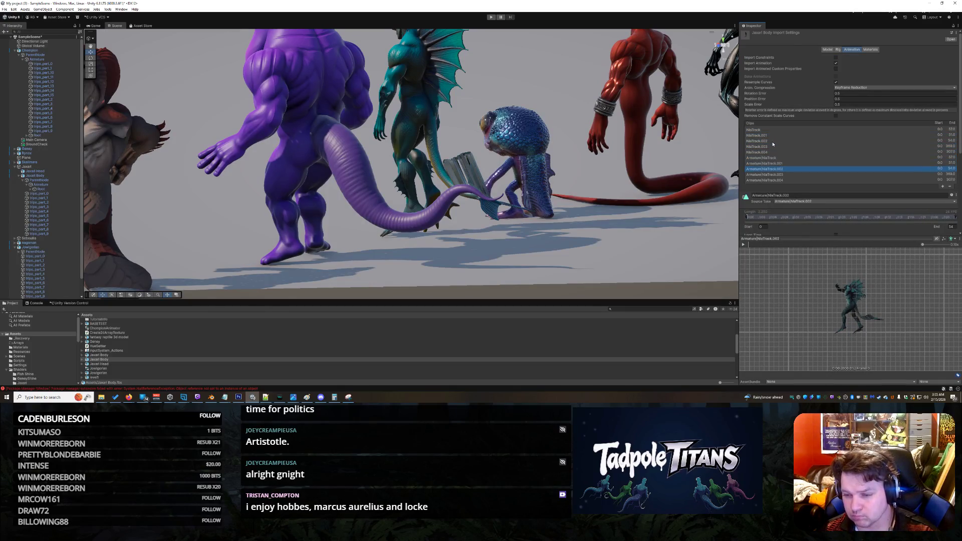
{"action": "left_click", "coordinate": [772, 142]}
{"action": "key", "text": "Down"}
{"action": "key", "text": "Down"}
{"action": "key", "text": "Down"}
{"action": "key", "text": "Down"}
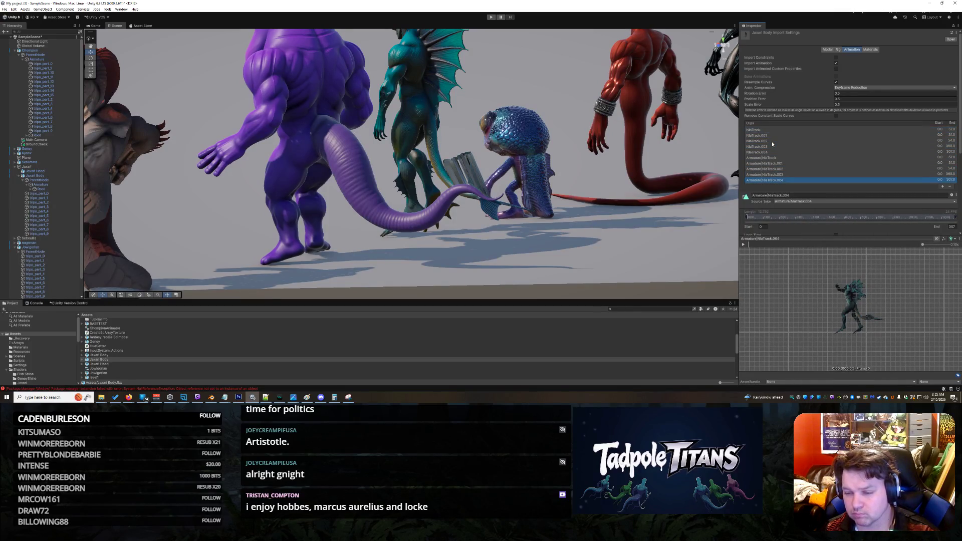
{"action": "key", "text": "Up"}
{"action": "key", "text": "Up"}
{"action": "key", "text": "Up"}
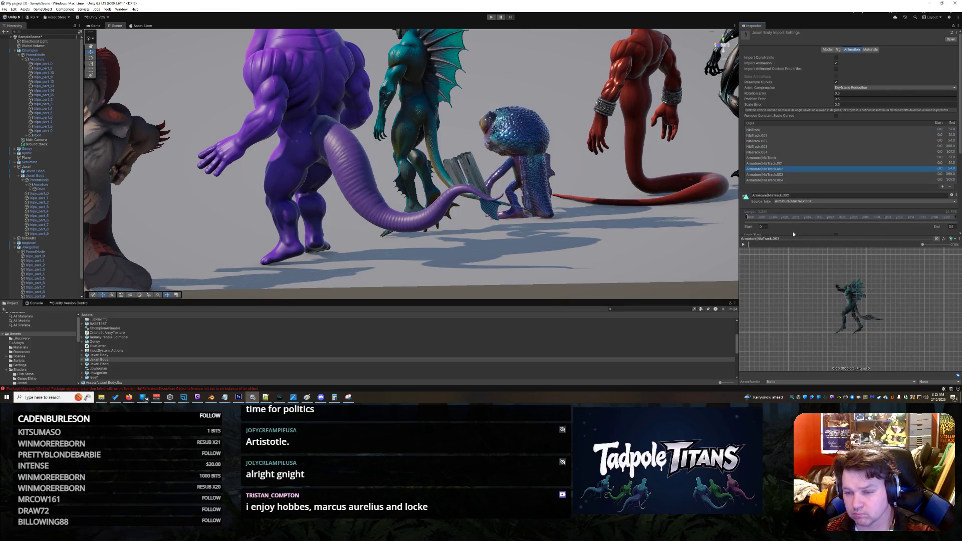
{"action": "key", "text": "Up"}
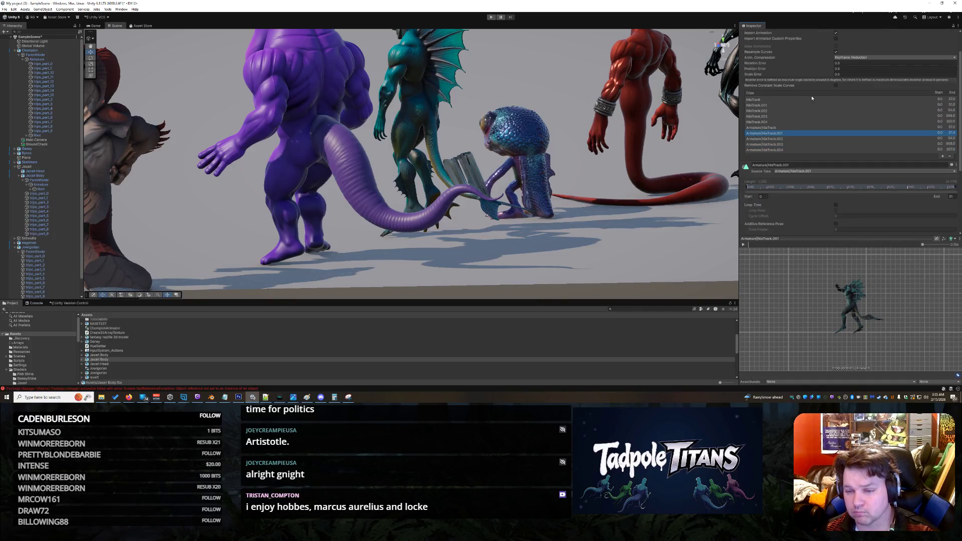
{"action": "scroll", "coordinate": [810, 98], "scroll_direction": "down", "scroll_amount": 3}
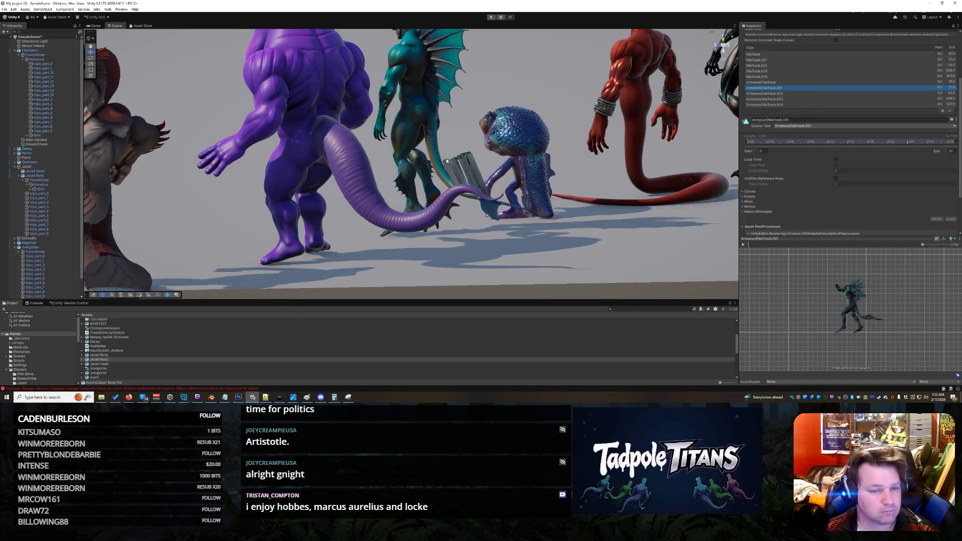
{"action": "left_click", "coordinate": [488, 131]}
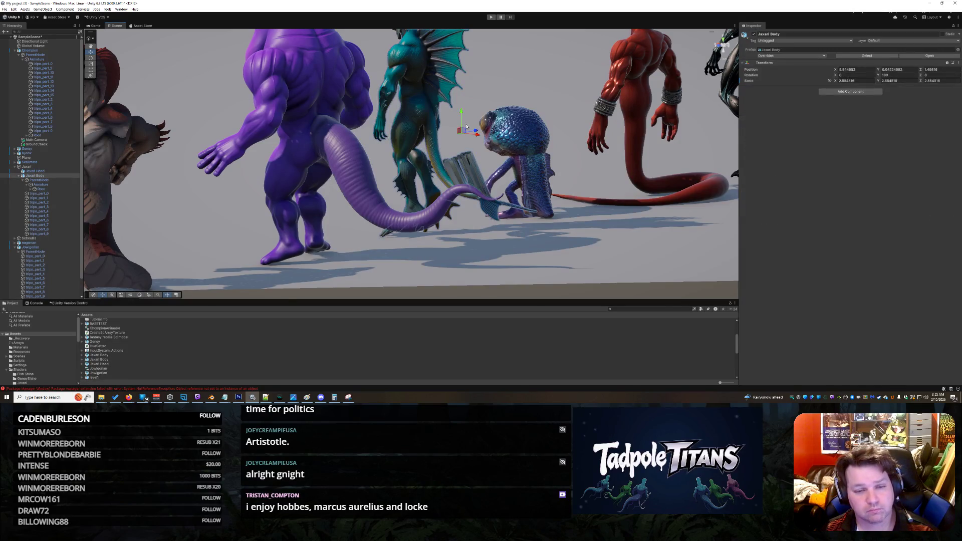
{"action": "scroll", "coordinate": [459, 129], "scroll_direction": "up", "scroll_amount": 3}
{"action": "mouse_move", "coordinate": [451, 235]}
{"action": "left_mouse_down"}
{"action": "mouse_move", "coordinate": [472, 238]}
{"action": "mouse_move", "coordinate": [373, 242]}
{"action": "mouse_move", "coordinate": [400, 244]}
{"action": "left_mouse_up"}
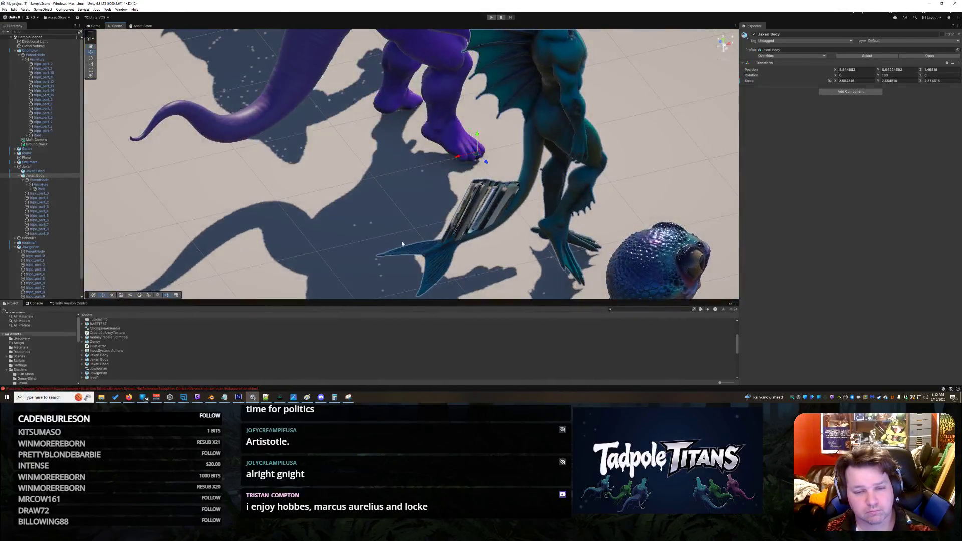
{"action": "left_click", "coordinate": [441, 254]}
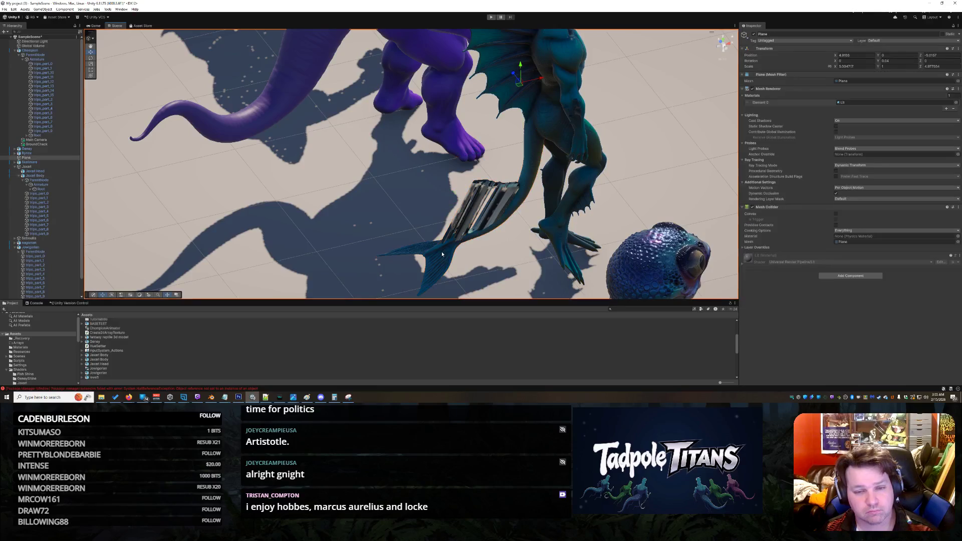
{"action": "left_click", "coordinate": [442, 254]}
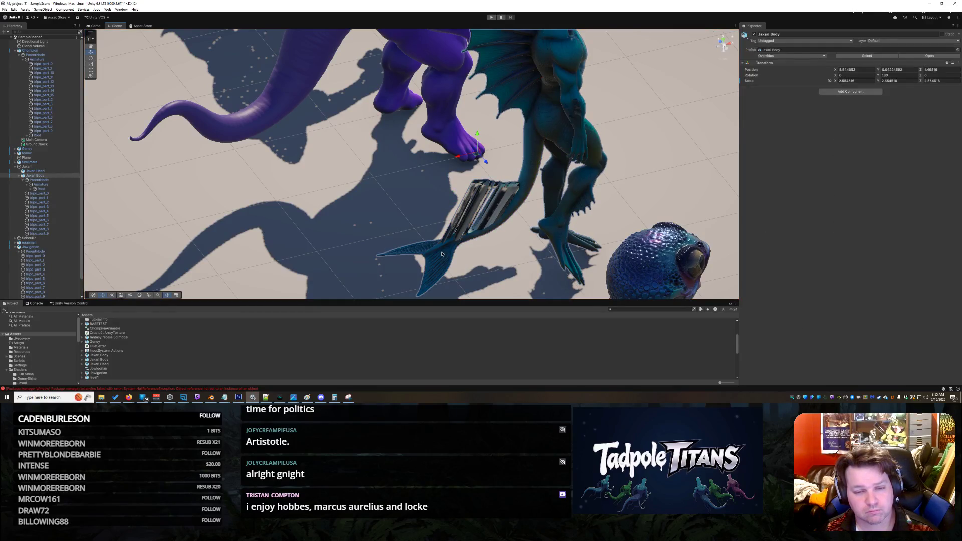
{"action": "left_click", "coordinate": [442, 254]}
{"action": "mouse_move", "coordinate": [369, 203]}
{"action": "left_mouse_down"}
{"action": "mouse_move", "coordinate": [513, 193]}
{"action": "mouse_move", "coordinate": [373, 205]}
{"action": "mouse_move", "coordinate": [320, 155]}
{"action": "mouse_move", "coordinate": [372, 201]}
{"action": "mouse_move", "coordinate": [572, 191]}
{"action": "mouse_move", "coordinate": [608, 142]}
{"action": "mouse_move", "coordinate": [536, 209]}
{"action": "mouse_move", "coordinate": [426, 187]}
{"action": "mouse_move", "coordinate": [580, 185]}
{"action": "mouse_move", "coordinate": [521, 195]}
{"action": "mouse_move", "coordinate": [578, 182]}
{"action": "mouse_move", "coordinate": [378, 173]}
{"action": "left_mouse_up"}
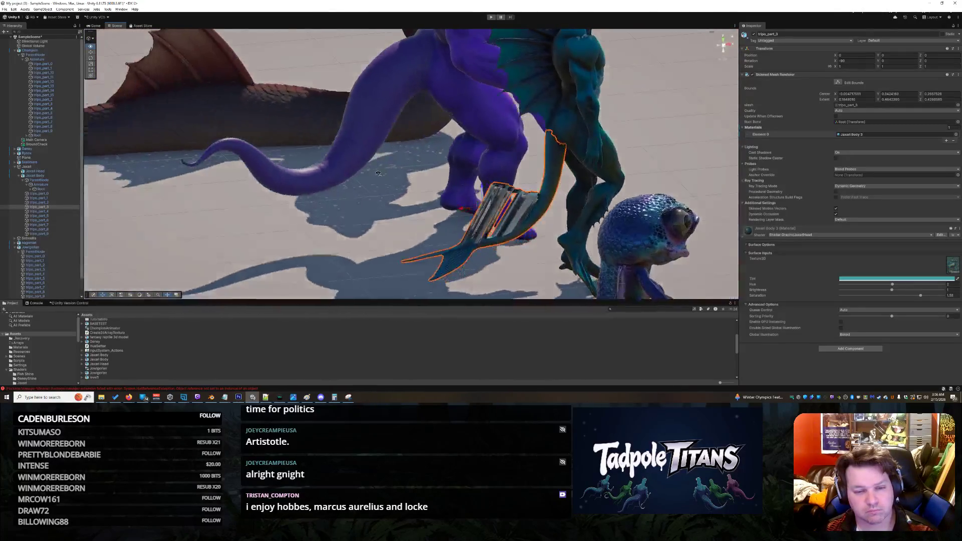
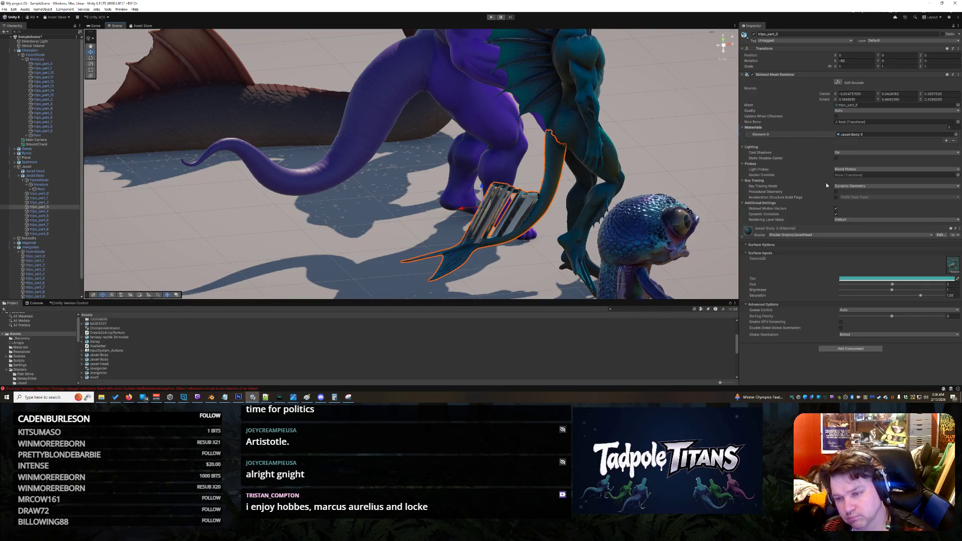
Turn off Dynamic Occlusion and try Rendering Layer Mask Nothing, then restore it to Default.
{"action": "left_click", "coordinate": [836, 214]}
{"action": "left_click", "coordinate": [837, 220]}
{"action": "left_click", "coordinate": [843, 225]}
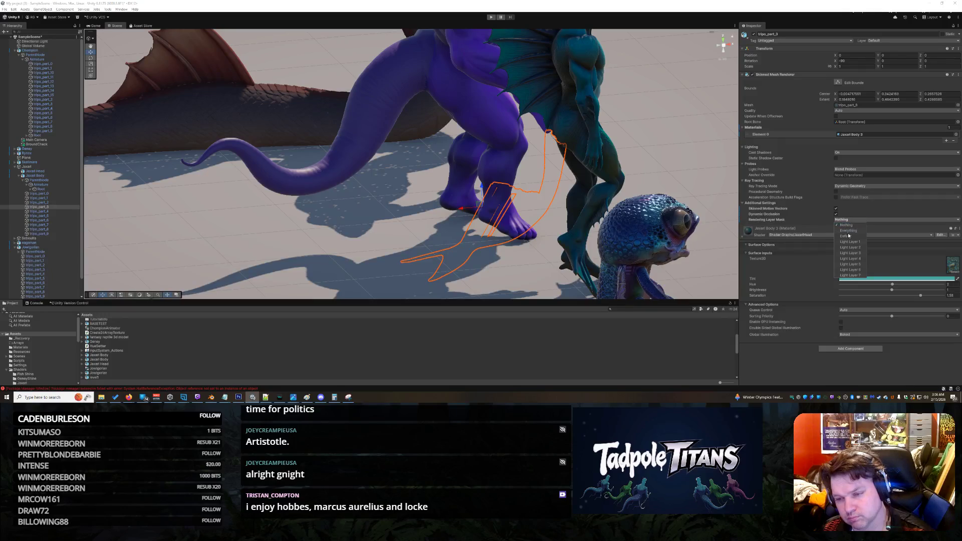
{"action": "left_click", "coordinate": [848, 235]}
{"action": "right_click", "coordinate": [657, 156]}
Select the fin piece tripo_part_3 and disable its Skinned Mesh Renderer.
{"action": "left_click", "coordinate": [649, 140]}
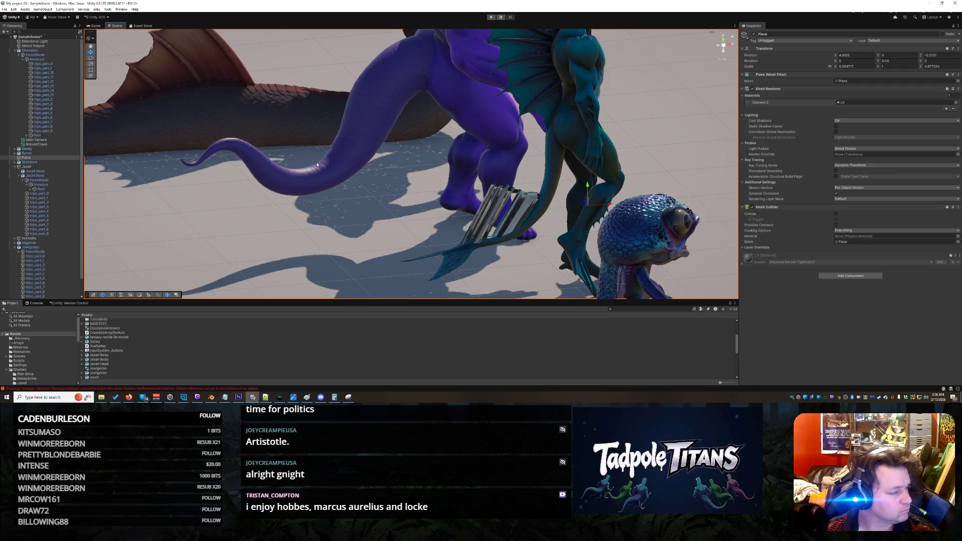
{"action": "left_click", "coordinate": [472, 247]}
{"action": "left_click", "coordinate": [482, 245]}
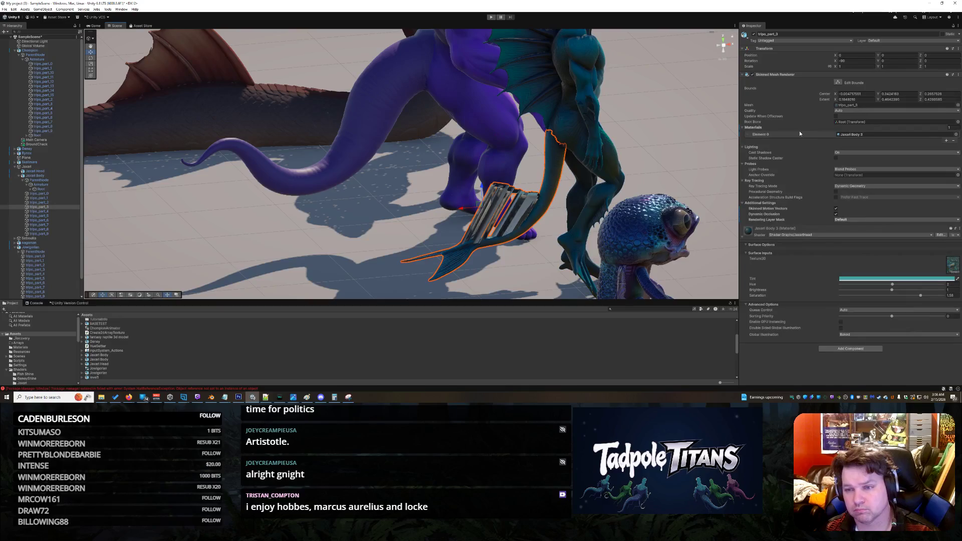
{"action": "left_click", "coordinate": [751, 75]}
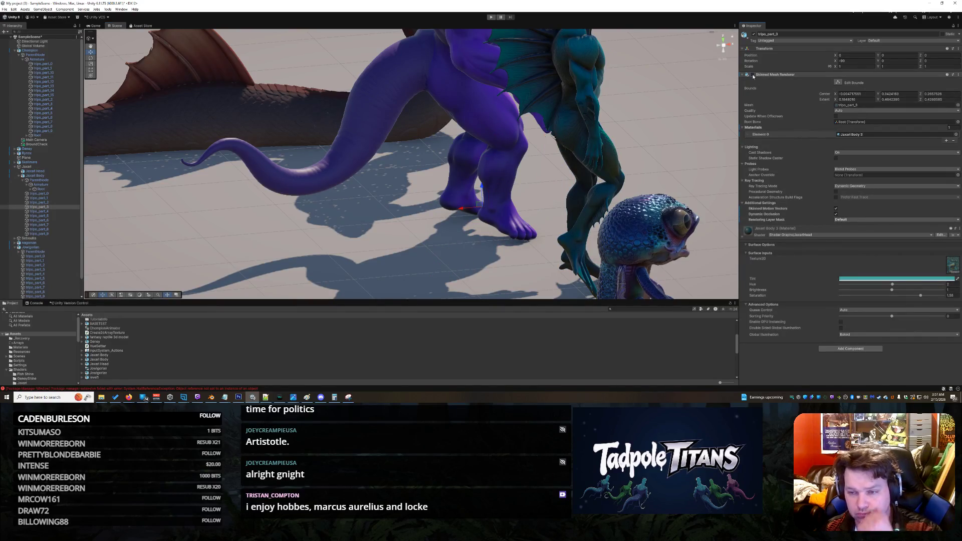
{"action": "left_click", "coordinate": [752, 75]}
{"action": "left_click", "coordinate": [752, 74]}
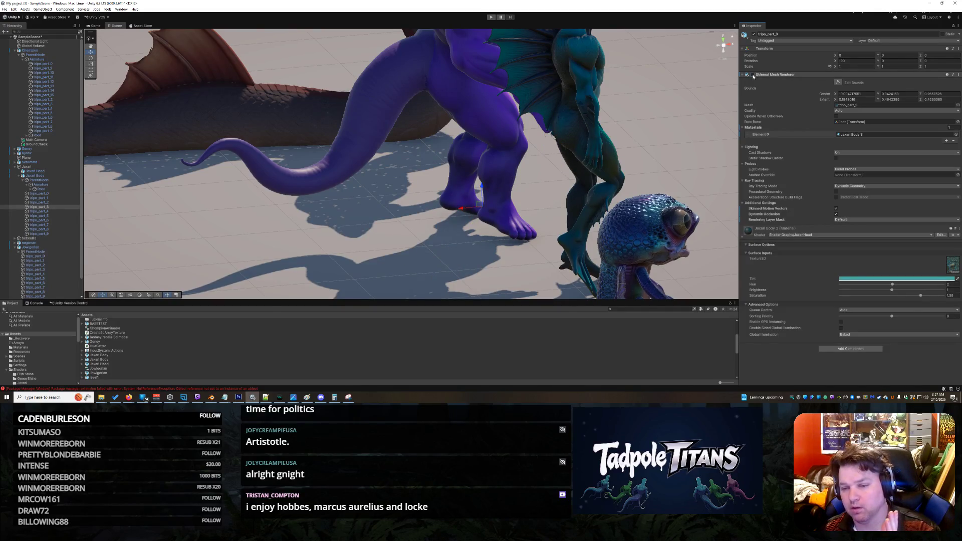
Add a Mesh Filter to tripo_part_3 and assign it the tripo_part_3 mesh.
{"action": "right_click", "coordinate": [63, 210]}
{"action": "left_click", "coordinate": [811, 296]}
{"action": "left_click", "coordinate": [850, 348]}
{"action": "type", "text": "anim"}
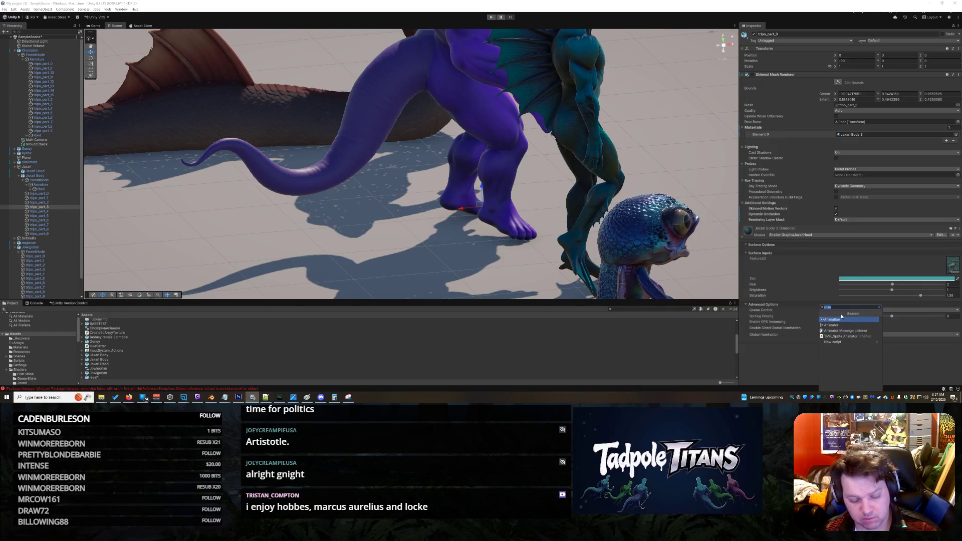
{"action": "type", "text": "mesh"}
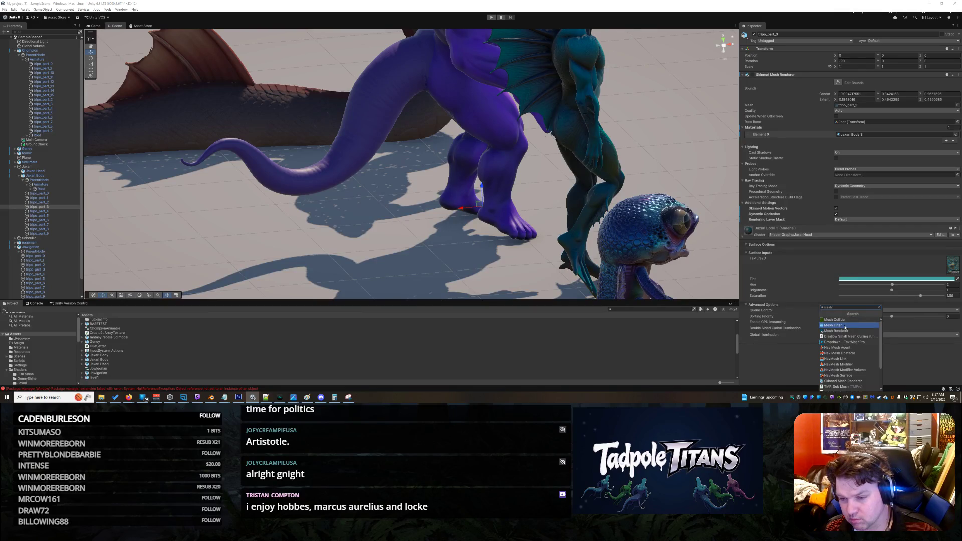
{"action": "left_click", "coordinate": [845, 326]}
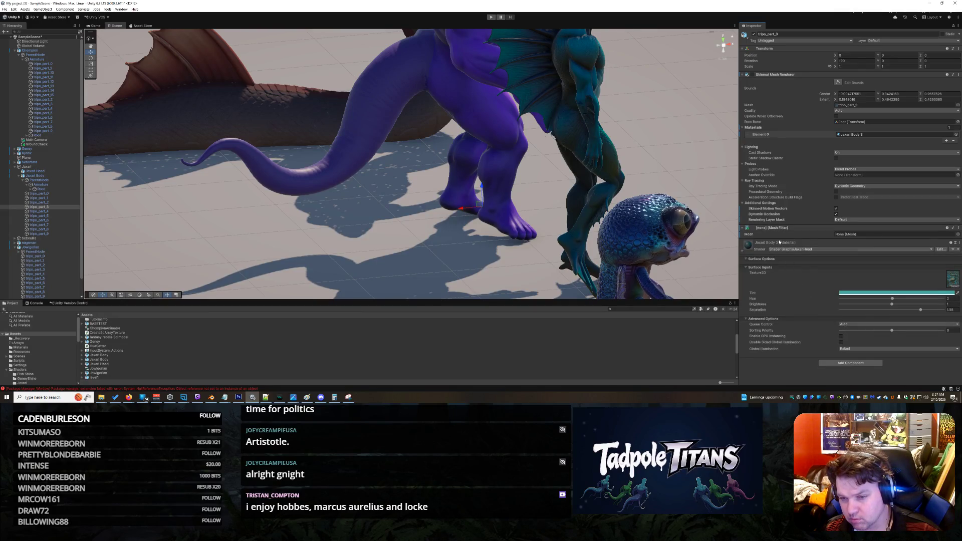
{"action": "left_click", "coordinate": [957, 234]}
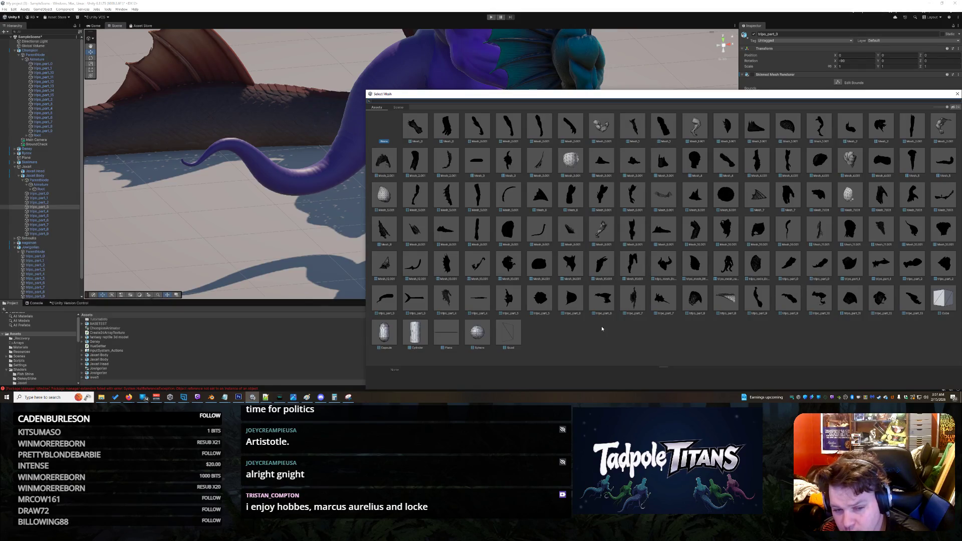
{"action": "left_click", "coordinate": [416, 298]}
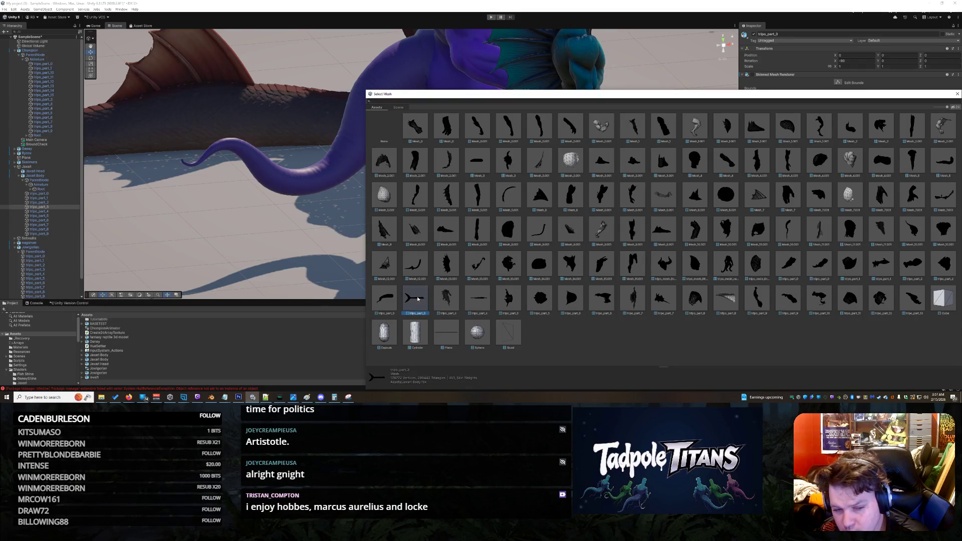
{"action": "double_click", "coordinate": [417, 299]}
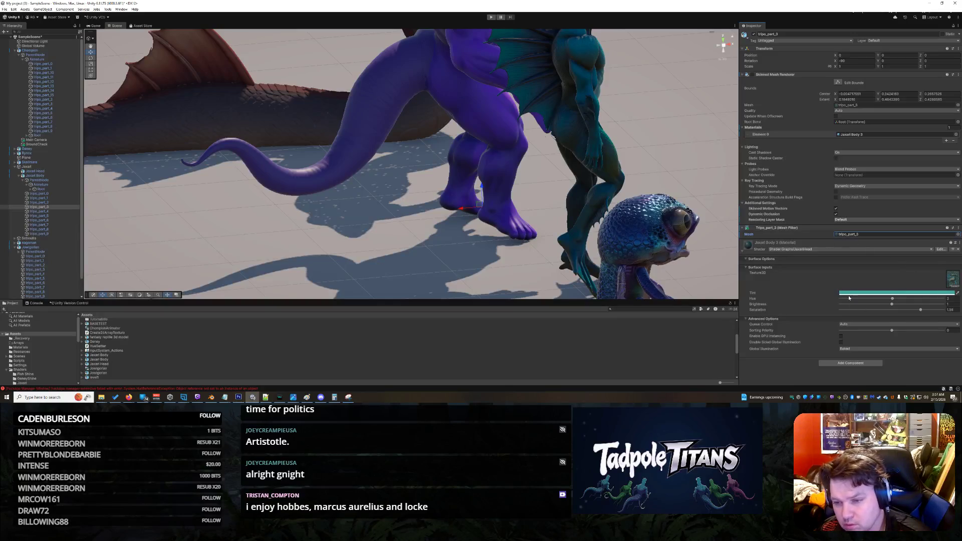
Add a Mesh Renderer component to tripo_part_3.
{"action": "left_click", "coordinate": [846, 363]}
{"action": "type", "text": "mesh"}
{"action": "left_click", "coordinate": [842, 331]}
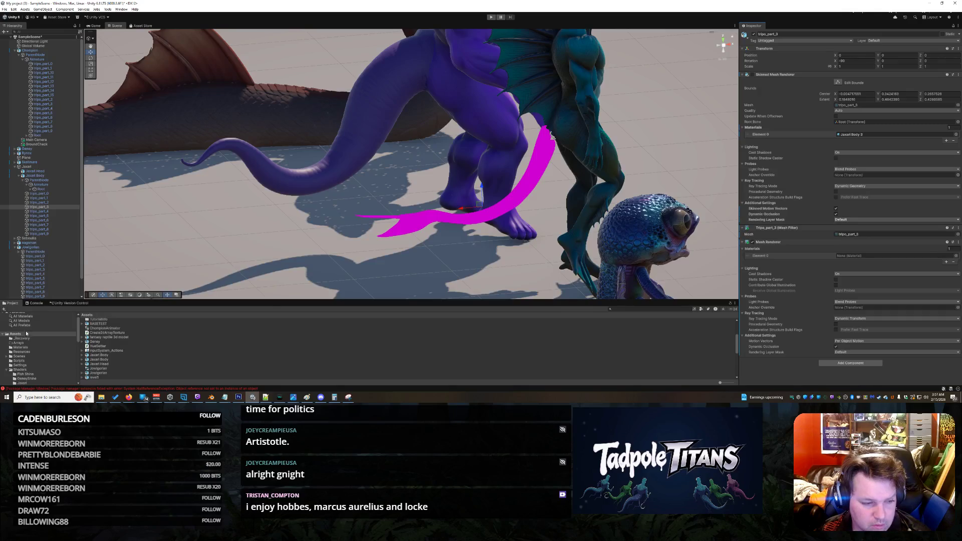
Browse to the Jaxari shader folder and drag the Jaxari Body 3 material into the scene.
{"action": "left_click", "coordinate": [30, 370]}
{"action": "left_click", "coordinate": [30, 376]}
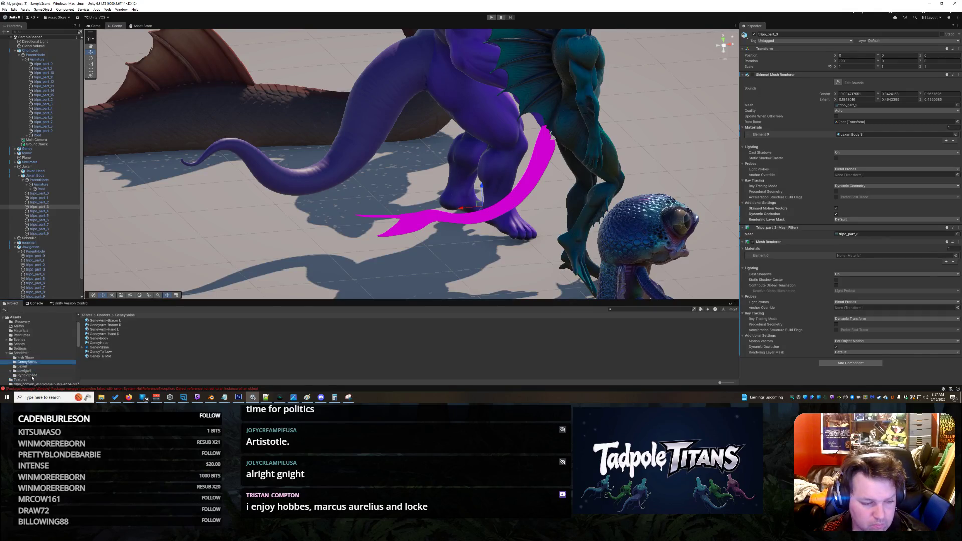
{"action": "left_click", "coordinate": [23, 349]}
{"action": "left_click", "coordinate": [101, 333]}
{"action": "mouse_move", "coordinate": [100, 333]}
{"action": "left_mouse_down"}
{"action": "mouse_move", "coordinate": [442, 219]}
{"action": "mouse_move", "coordinate": [475, 219]}
{"action": "left_mouse_up"}
Reselect the tail piece tripo_part_3 and bring up the picker for its Element 0 material slot.
{"action": "left_click", "coordinate": [497, 205]}
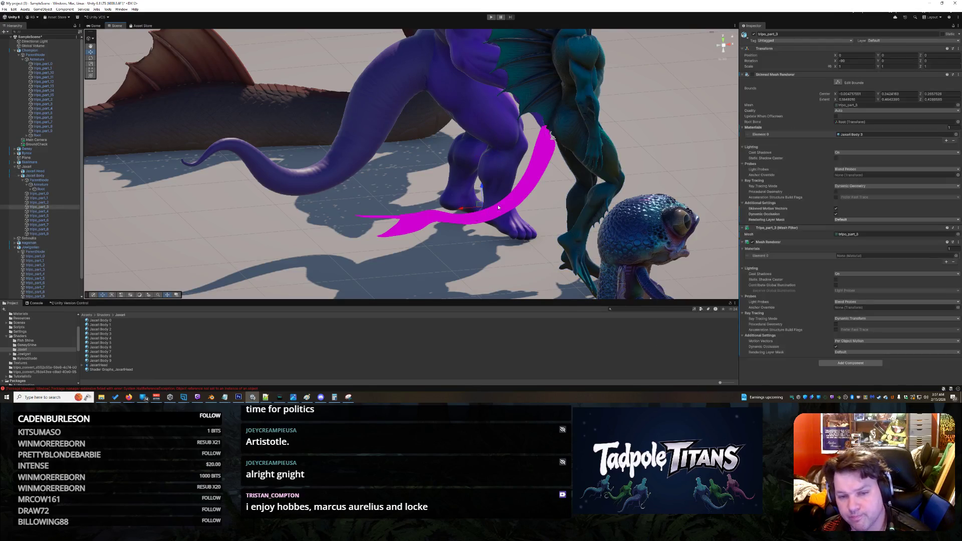
{"action": "left_click", "coordinate": [546, 147]}
{"action": "left_click", "coordinate": [546, 146]}
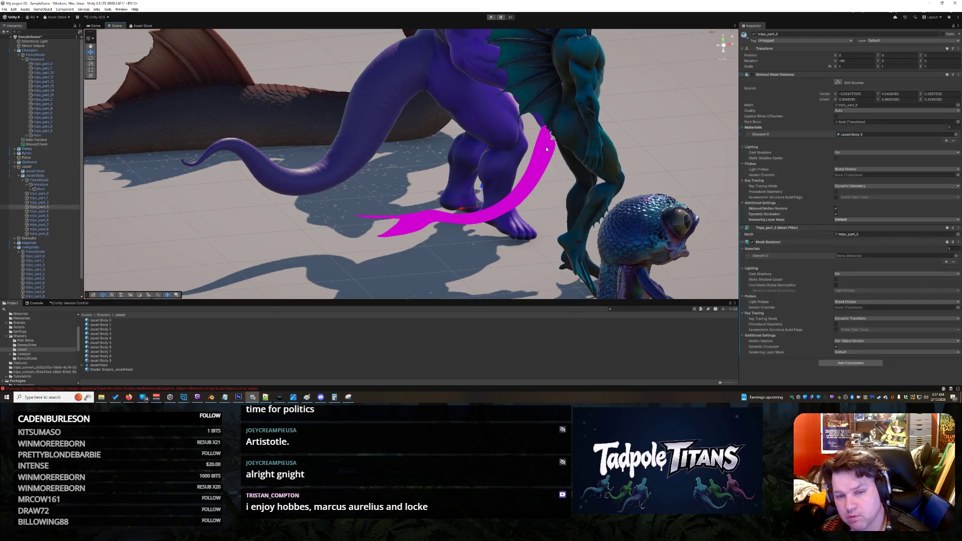
{"action": "left_click", "coordinate": [493, 214]}
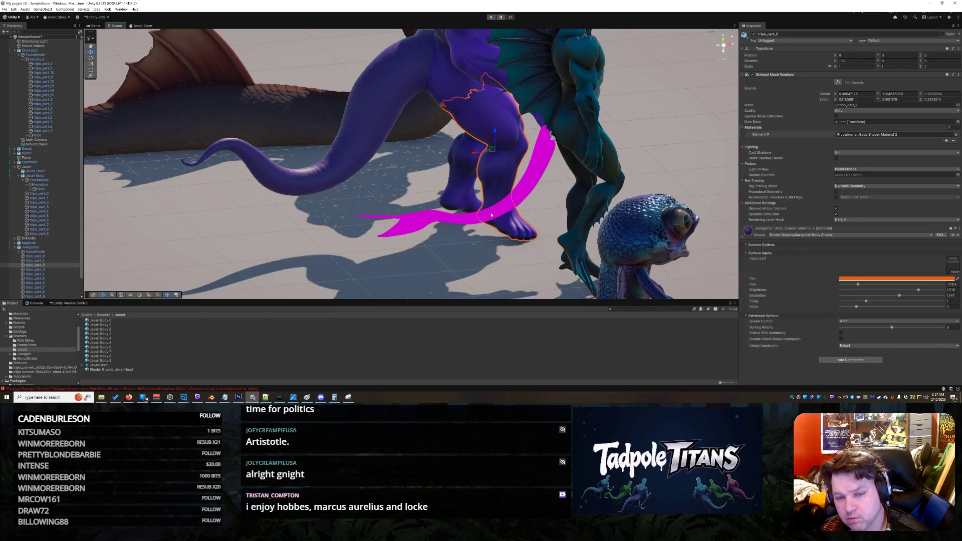
{"action": "right_click", "coordinate": [608, 255]}
{"action": "left_click", "coordinate": [420, 225]}
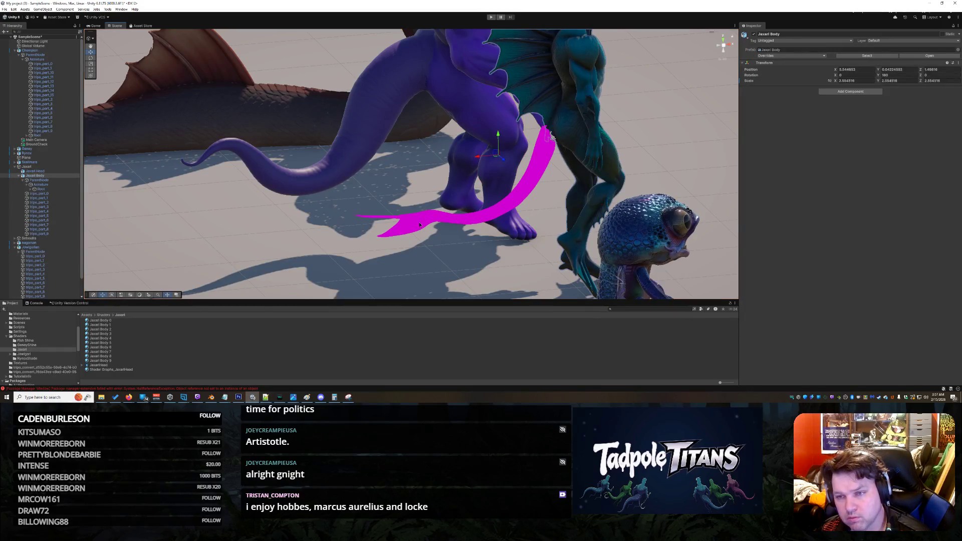
{"action": "left_click", "coordinate": [420, 225]}
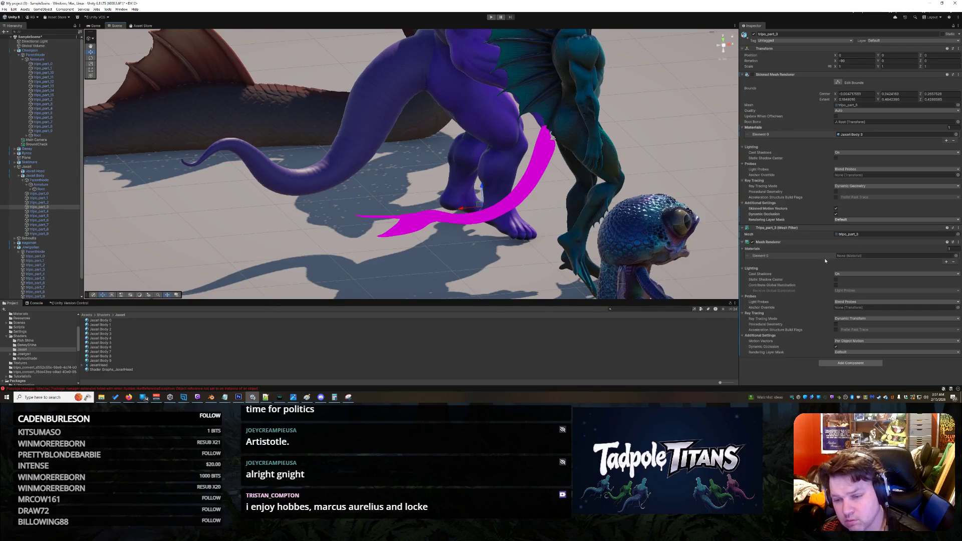
{"action": "left_click", "coordinate": [957, 256]}
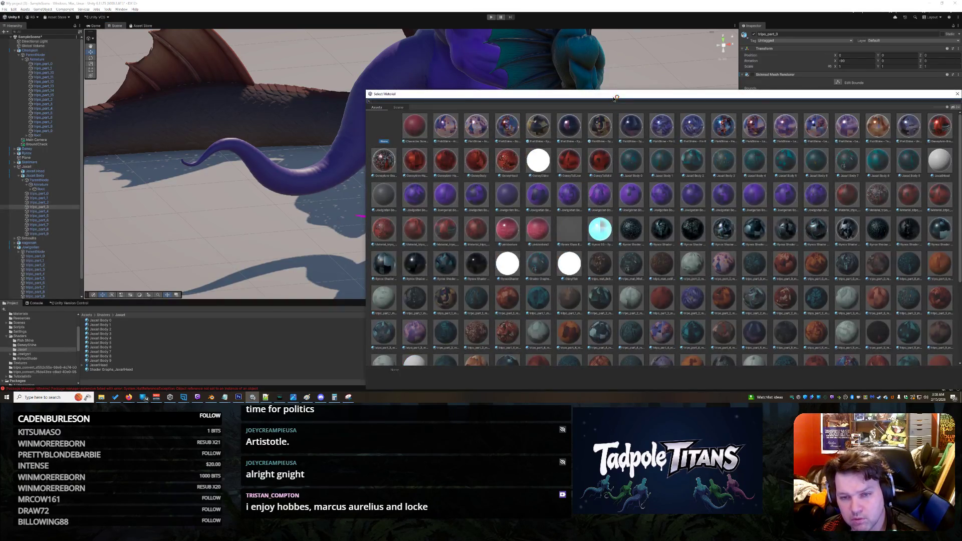
Choose Jaxari Body 3 in the Select Material window for tripo_part_3's Element 0 slot.
{"action": "left_click_drag", "start_coordinate": [614, 95], "coordinate": [469, 57]}
{"action": "scroll", "coordinate": [621, 183], "scroll_direction": "down", "scroll_amount": 5}
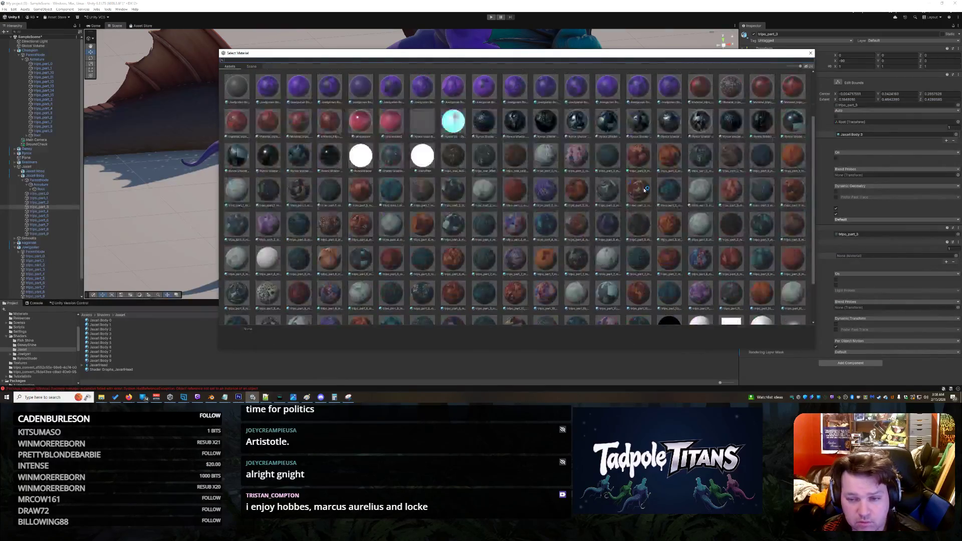
{"action": "scroll", "coordinate": [629, 186], "scroll_direction": "up", "scroll_amount": 5}
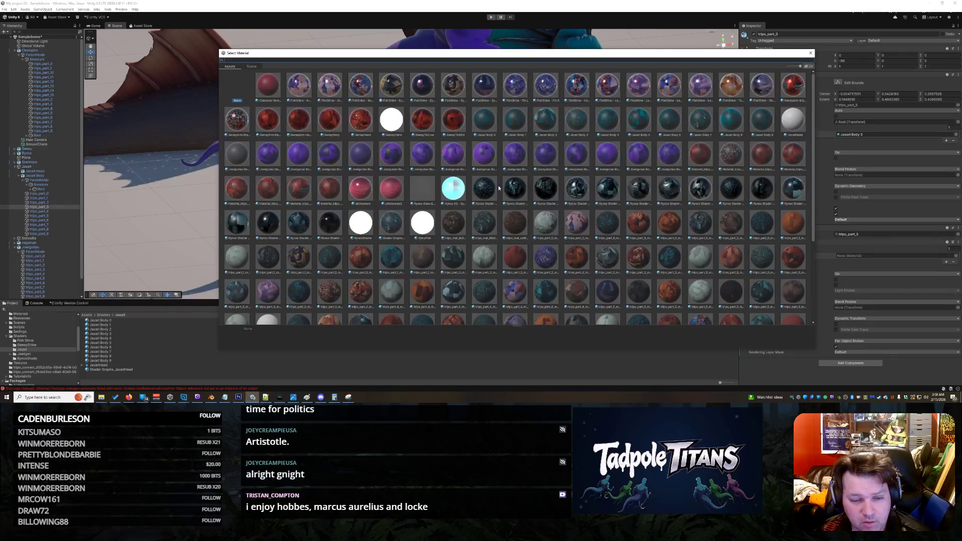
{"action": "double_click", "coordinate": [577, 120]}
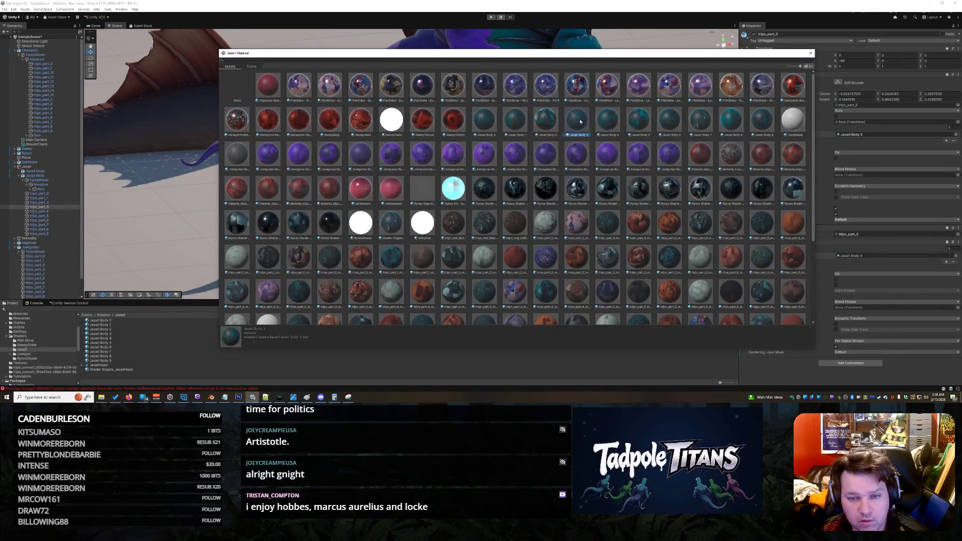
{"action": "left_click", "coordinate": [474, 251]}
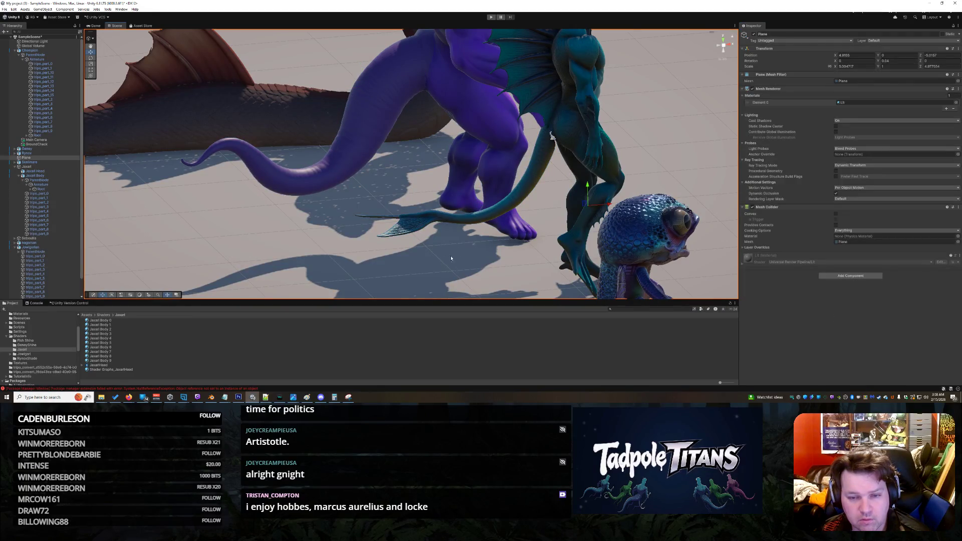
Zoom in on the blue creature's hips and nudge tripo_part_3 along Z to 0.0086.
{"action": "mouse_move", "coordinate": [625, 114]}
{"action": "left_mouse_down"}
{"action": "mouse_move", "coordinate": [593, 210]}
{"action": "mouse_move", "coordinate": [564, 144]}
{"action": "left_mouse_up"}
{"action": "scroll", "coordinate": [549, 111], "scroll_direction": "up", "scroll_amount": 5}
{"action": "mouse_move", "coordinate": [550, 111]}
{"action": "left_mouse_down"}
{"action": "mouse_move", "coordinate": [566, 97]}
{"action": "mouse_move", "coordinate": [556, 197]}
{"action": "mouse_move", "coordinate": [590, 223]}
{"action": "left_mouse_up"}
{"action": "scroll", "coordinate": [589, 222], "scroll_direction": "up", "scroll_amount": 3}
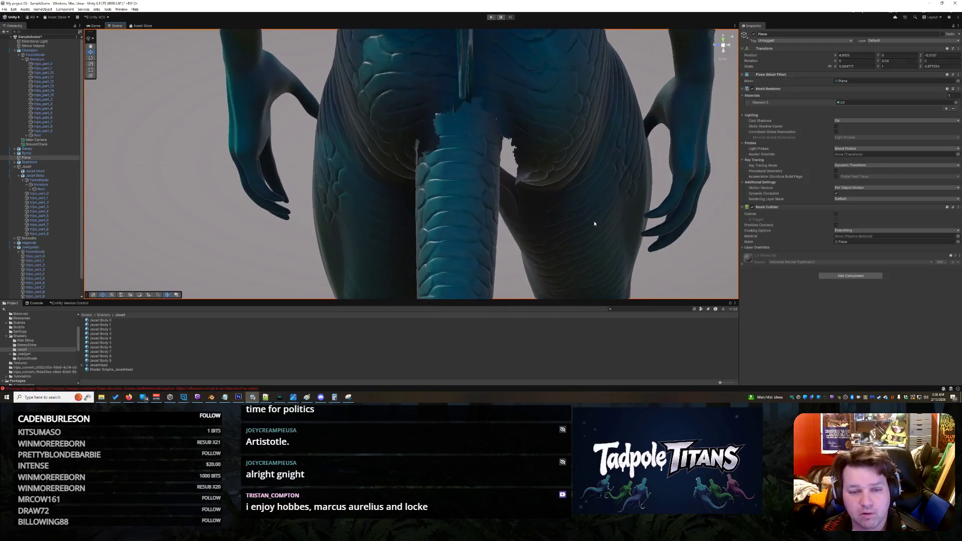
{"action": "left_click", "coordinate": [457, 222]}
{"action": "left_click", "coordinate": [465, 224]}
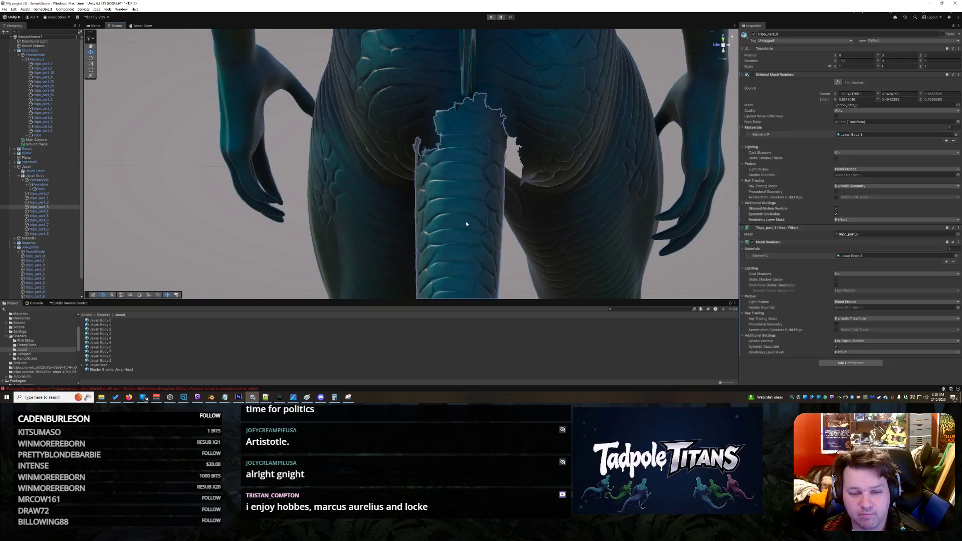
{"action": "left_click_drag", "start_coordinate": [466, 224], "coordinate": [500, 232]}
{"action": "scroll", "coordinate": [455, 247], "scroll_direction": "down", "scroll_amount": 8}
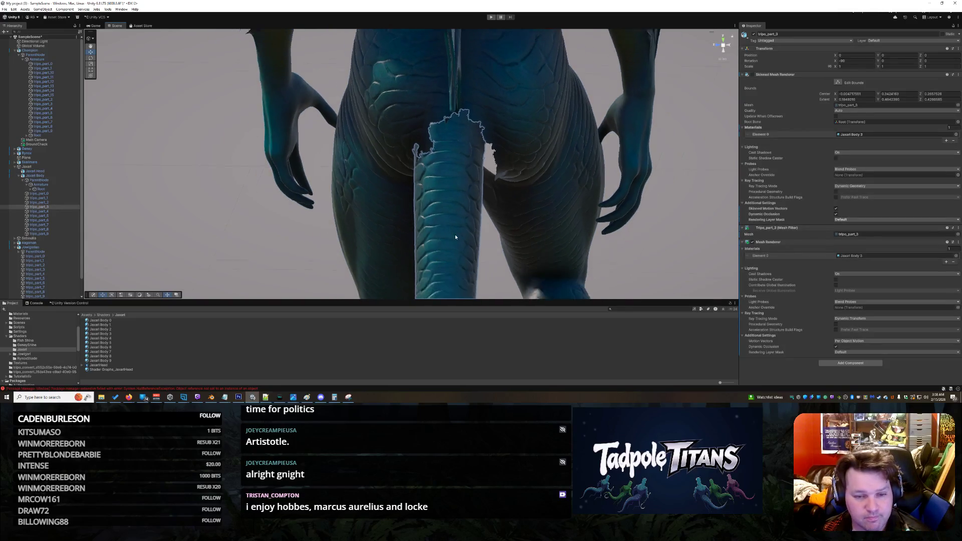
{"action": "scroll", "coordinate": [456, 237], "scroll_direction": "up", "scroll_amount": 10}
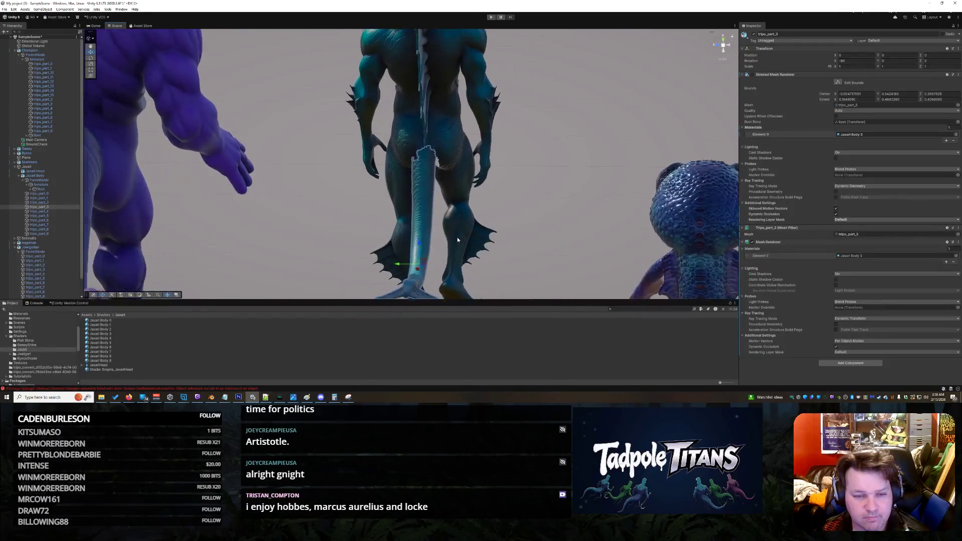
{"action": "mouse_move", "coordinate": [458, 244]}
{"action": "left_mouse_down"}
{"action": "mouse_move", "coordinate": [473, 240]}
{"action": "mouse_move", "coordinate": [511, 151]}
{"action": "mouse_move", "coordinate": [501, 151]}
{"action": "mouse_move", "coordinate": [573, 167]}
{"action": "mouse_move", "coordinate": [508, 171]}
{"action": "mouse_move", "coordinate": [505, 204]}
{"action": "mouse_move", "coordinate": [446, 240]}
{"action": "mouse_move", "coordinate": [444, 211]}
{"action": "mouse_move", "coordinate": [404, 233]}
{"action": "mouse_move", "coordinate": [417, 229]}
{"action": "left_mouse_up"}
{"action": "left_click_drag", "start_coordinate": [379, 254], "coordinate": [399, 259]}
Move the view over to the purple creature and reselect the tail piece tripo_part_3.
{"action": "left_click", "coordinate": [545, 117]}
{"action": "mouse_move", "coordinate": [486, 116]}
{"action": "left_mouse_down"}
{"action": "mouse_move", "coordinate": [520, 133]}
{"action": "mouse_move", "coordinate": [526, 215]}
{"action": "mouse_move", "coordinate": [604, 216]}
{"action": "mouse_move", "coordinate": [555, 214]}
{"action": "left_mouse_up"}
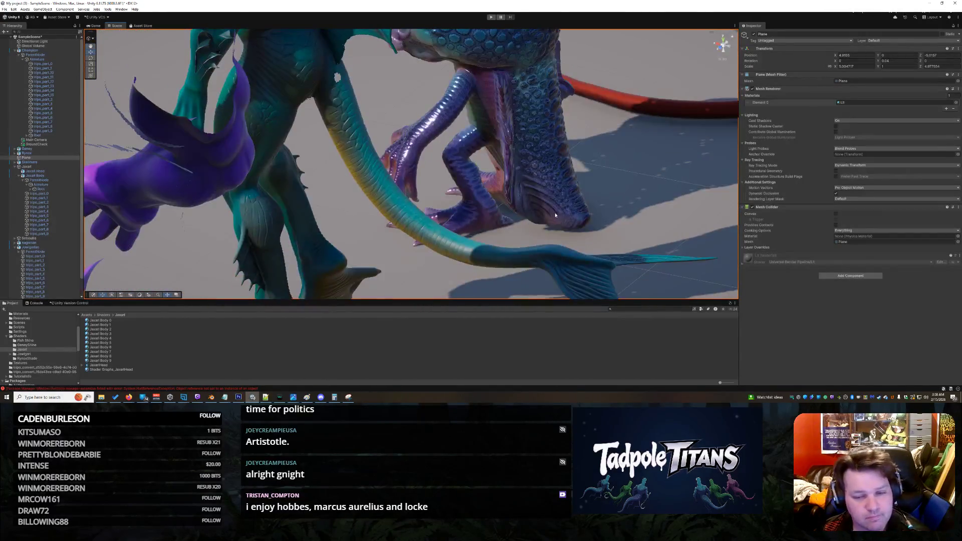
{"action": "left_click", "coordinate": [499, 258]}
{"action": "mouse_move", "coordinate": [338, 216]}
{"action": "left_mouse_down"}
{"action": "mouse_move", "coordinate": [314, 185]}
{"action": "mouse_move", "coordinate": [359, 209]}
{"action": "mouse_move", "coordinate": [380, 205]}
{"action": "left_mouse_up"}
{"action": "right_click", "coordinate": [568, 238]}
{"action": "left_click", "coordinate": [385, 202]}
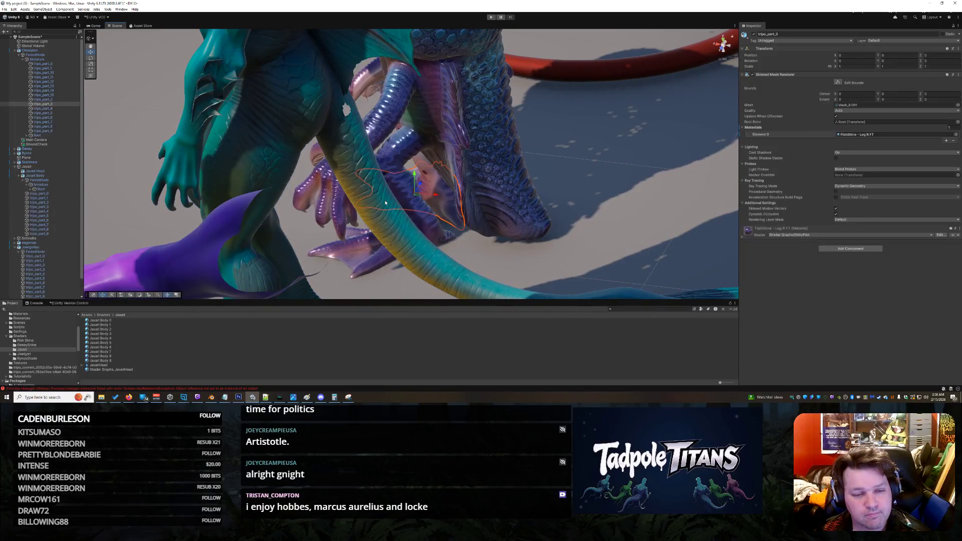
{"action": "left_click", "coordinate": [399, 227]}
{"action": "left_click", "coordinate": [437, 261]}
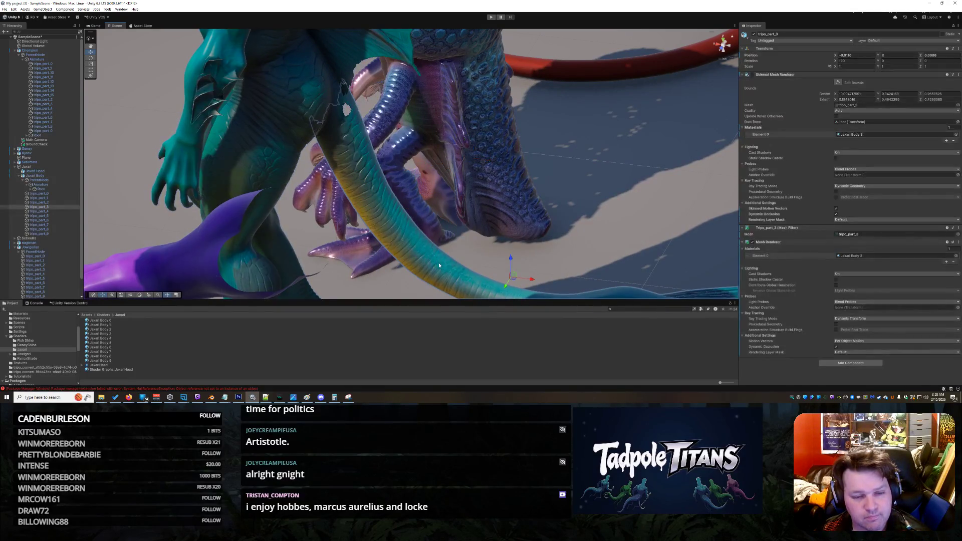
{"action": "left_click_drag", "start_coordinate": [519, 280], "coordinate": [522, 279]}
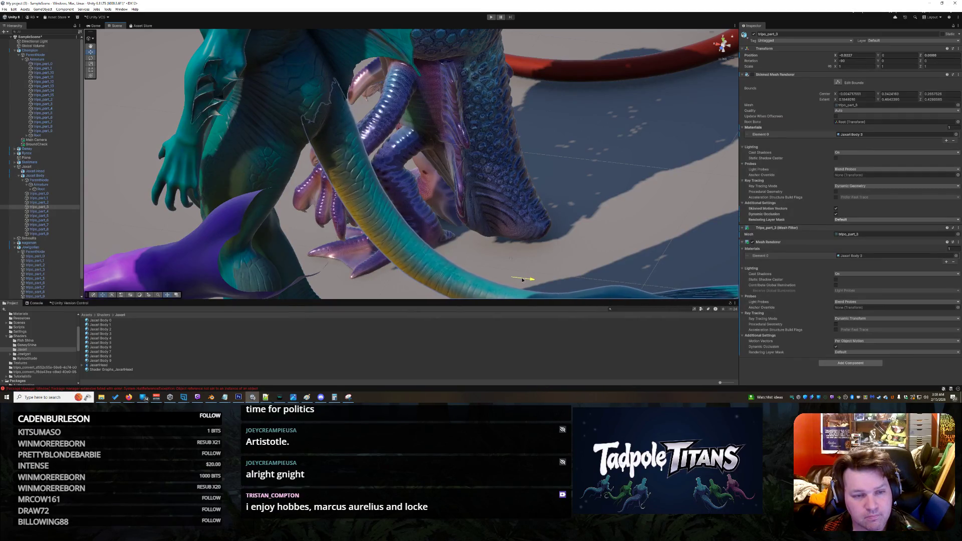
{"action": "mouse_move", "coordinate": [624, 224]}
{"action": "left_mouse_down"}
{"action": "mouse_move", "coordinate": [608, 230]}
{"action": "mouse_move", "coordinate": [501, 165]}
{"action": "mouse_move", "coordinate": [547, 182]}
{"action": "mouse_move", "coordinate": [554, 294]}
{"action": "mouse_move", "coordinate": [540, 296]}
{"action": "left_mouse_up"}
{"action": "left_click_drag", "start_coordinate": [663, 218], "coordinate": [508, 153]}
{"action": "left_click", "coordinate": [608, 118]}
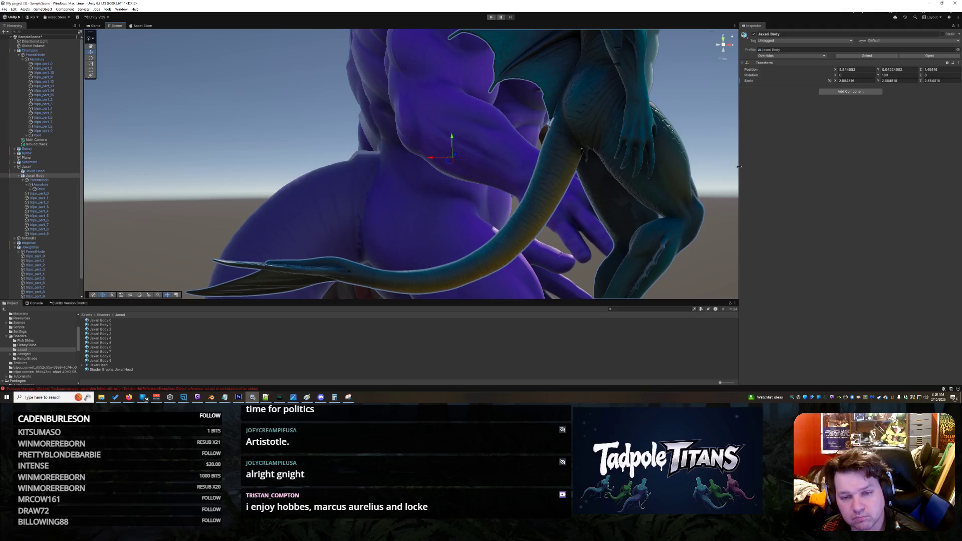
{"action": "mouse_move", "coordinate": [603, 196]}
{"action": "left_mouse_down"}
{"action": "mouse_move", "coordinate": [765, 232]}
{"action": "mouse_move", "coordinate": [667, 187]}
{"action": "mouse_move", "coordinate": [681, 193]}
{"action": "mouse_move", "coordinate": [618, 232]}
{"action": "mouse_move", "coordinate": [578, 236]}
{"action": "mouse_move", "coordinate": [617, 219]}
{"action": "mouse_move", "coordinate": [585, 219]}
{"action": "mouse_move", "coordinate": [595, 228]}
{"action": "mouse_move", "coordinate": [573, 215]}
{"action": "mouse_move", "coordinate": [538, 241]}
{"action": "left_mouse_up"}
{"action": "left_click", "coordinate": [569, 211]}
{"action": "scroll", "coordinate": [563, 211], "scroll_direction": "down", "scroll_amount": 10}
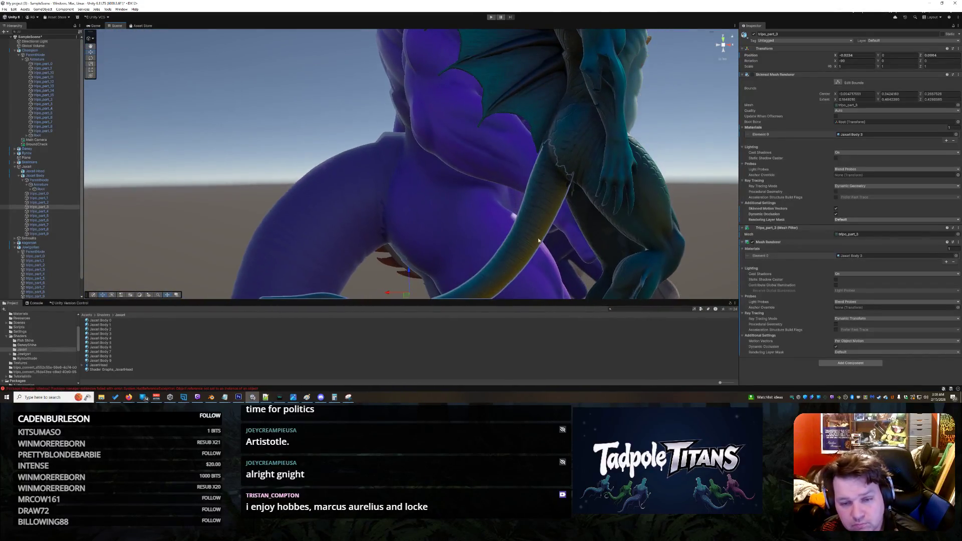
Lower the Jaxari Body creature slightly along Y.
{"action": "left_click", "coordinate": [407, 277]}
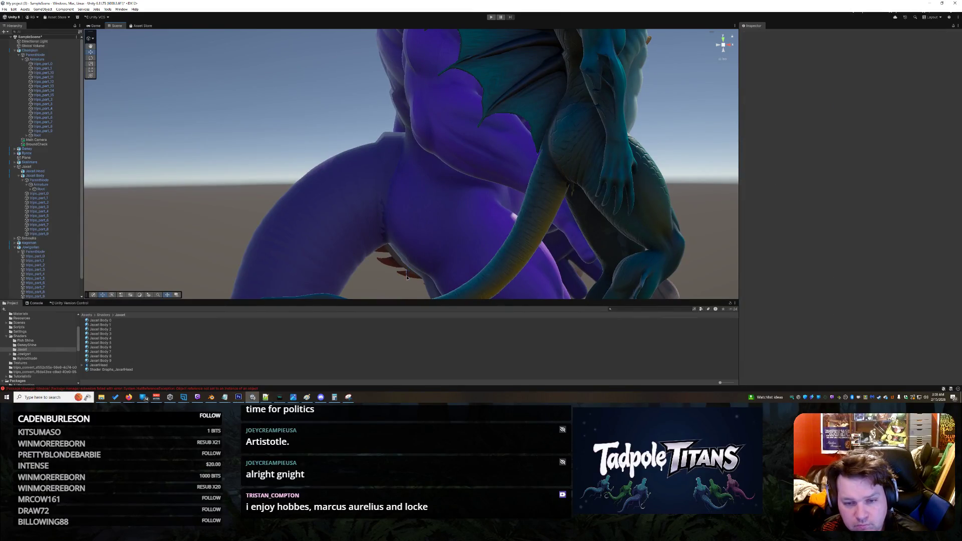
{"action": "left_click", "coordinate": [527, 289]}
{"action": "left_click_drag", "start_coordinate": [441, 171], "coordinate": [441, 173]}
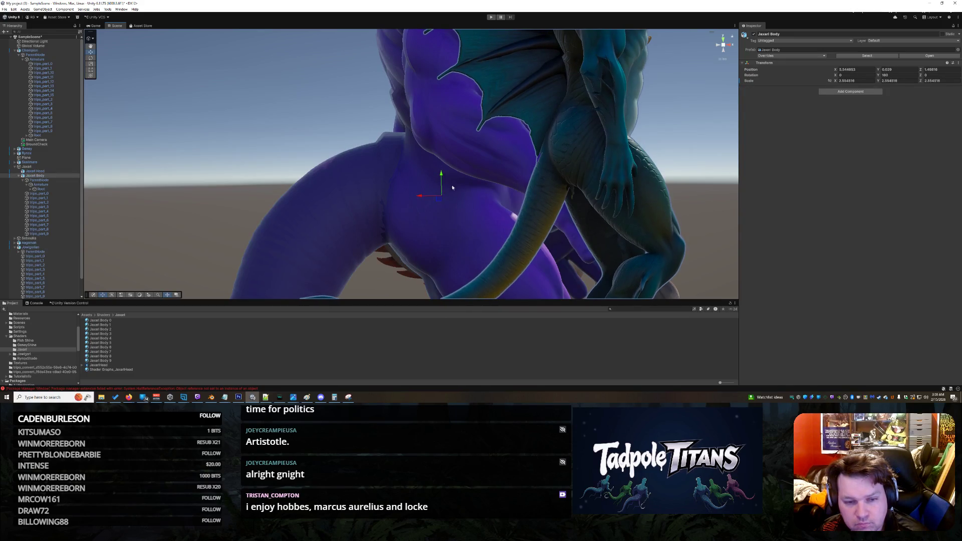
Drop the tail part tripo_part_3 a little along Y.
{"action": "left_click", "coordinate": [531, 244]}
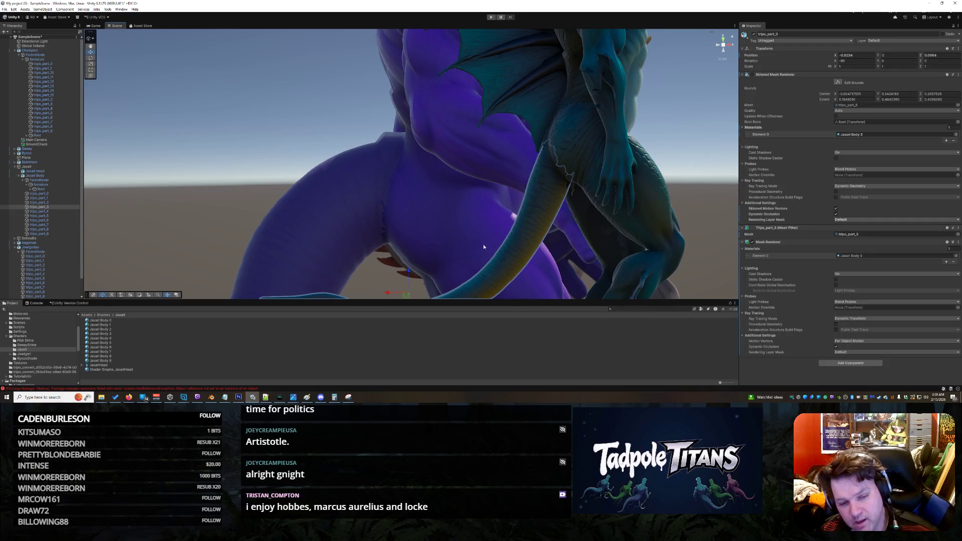
{"action": "mouse_move", "coordinate": [409, 270]}
{"action": "left_mouse_down"}
{"action": "mouse_move", "coordinate": [387, 294]}
{"action": "mouse_move", "coordinate": [568, 261]}
{"action": "mouse_move", "coordinate": [554, 221]}
{"action": "left_mouse_up"}
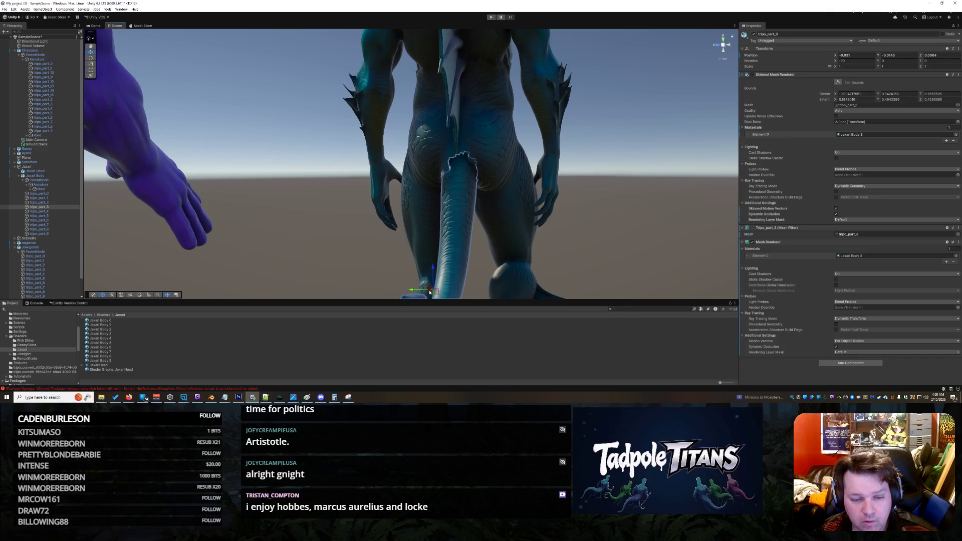
{"action": "left_click_drag", "start_coordinate": [476, 275], "coordinate": [429, 290]}
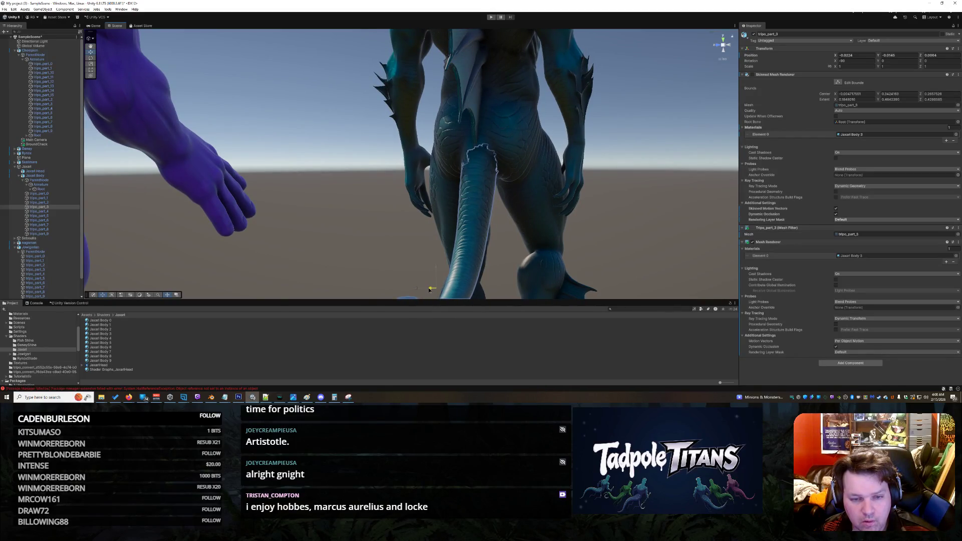
{"action": "mouse_move", "coordinate": [524, 233]}
{"action": "left_mouse_down"}
{"action": "mouse_move", "coordinate": [647, 232]}
{"action": "mouse_move", "coordinate": [426, 189]}
{"action": "left_mouse_up"}
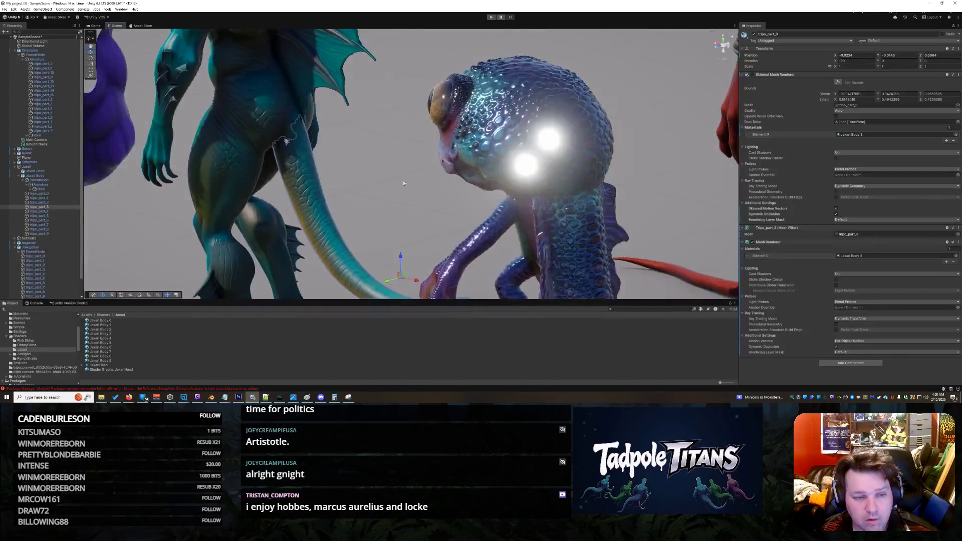
Frame tripo_part_3 and rotate it to a new angle with the Rotate tool.
{"action": "right_click", "coordinate": [272, 176]}
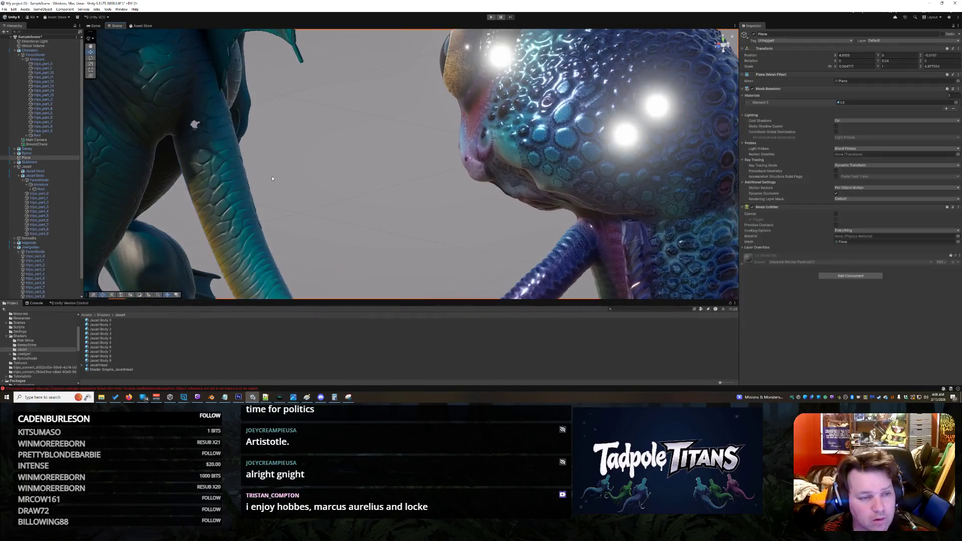
{"action": "left_click", "coordinate": [233, 194]}
{"action": "right_click", "coordinate": [229, 194]}
{"action": "left_click", "coordinate": [228, 195]}
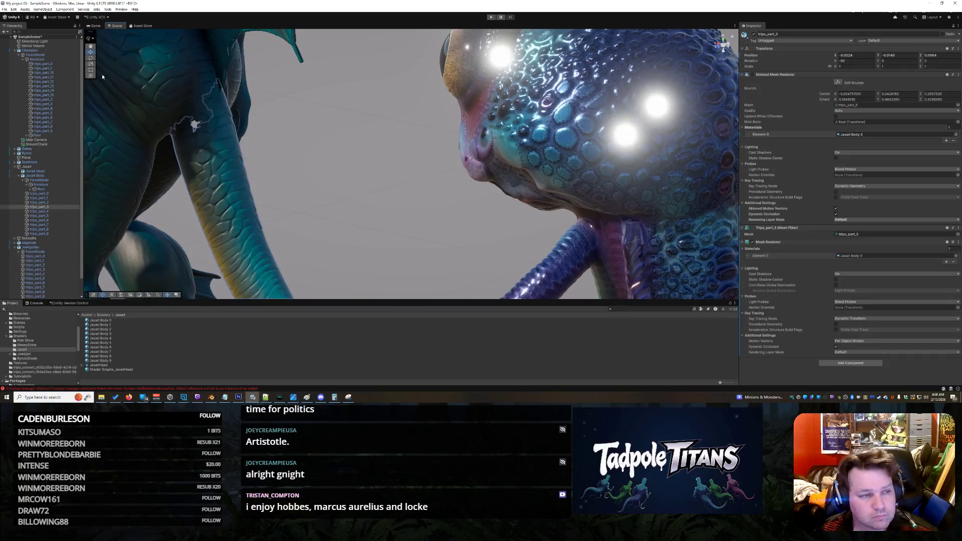
{"action": "scroll", "coordinate": [216, 162], "scroll_direction": "down", "scroll_amount": 5}
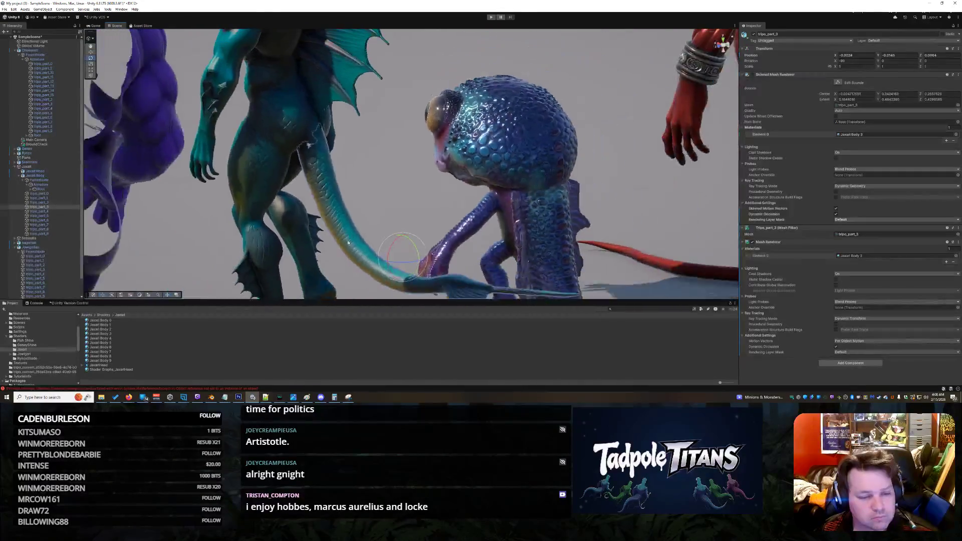
{"action": "left_click_drag", "start_coordinate": [400, 250], "coordinate": [385, 259]}
{"action": "left_click_drag", "start_coordinate": [323, 217], "coordinate": [461, 170]}
{"action": "scroll", "coordinate": [458, 177], "scroll_direction": "up", "scroll_amount": 3}
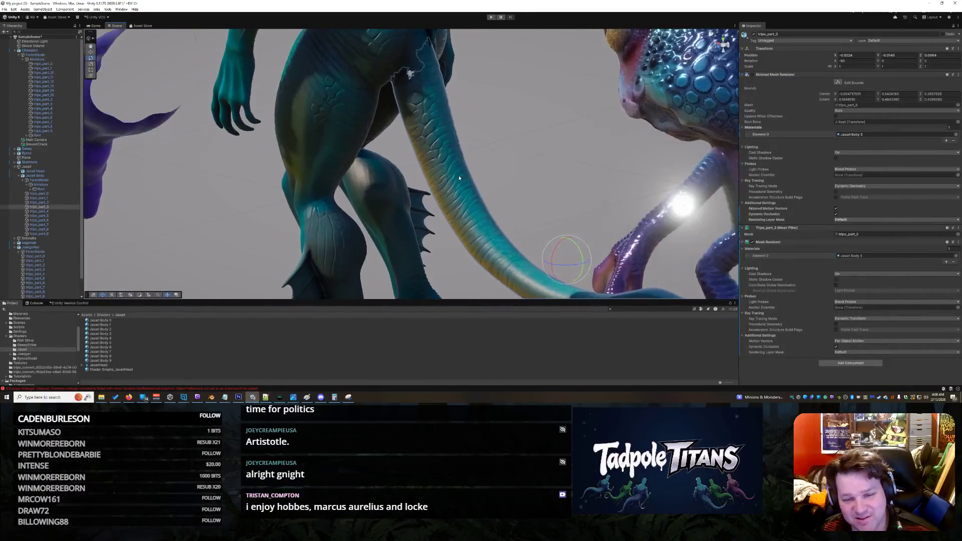
{"action": "left_click_drag", "start_coordinate": [595, 259], "coordinate": [593, 258]}
{"action": "mouse_move", "coordinate": [527, 148]}
{"action": "left_mouse_down"}
{"action": "mouse_move", "coordinate": [423, 146]}
{"action": "mouse_move", "coordinate": [326, 124]}
{"action": "mouse_move", "coordinate": [349, 134]}
{"action": "left_mouse_up"}
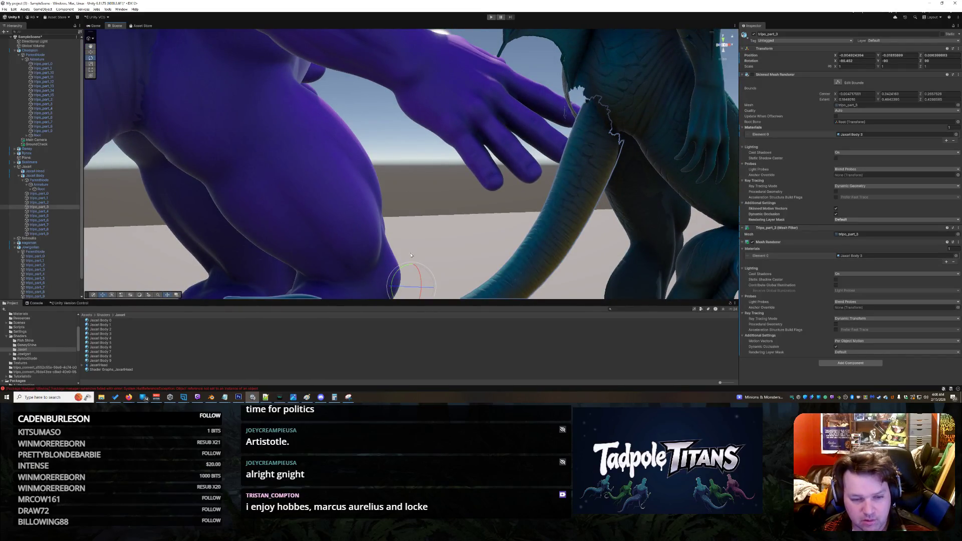
With the Move tool, shift tripo_part_3 up toward the creature's body.
{"action": "left_click", "coordinate": [91, 52]}
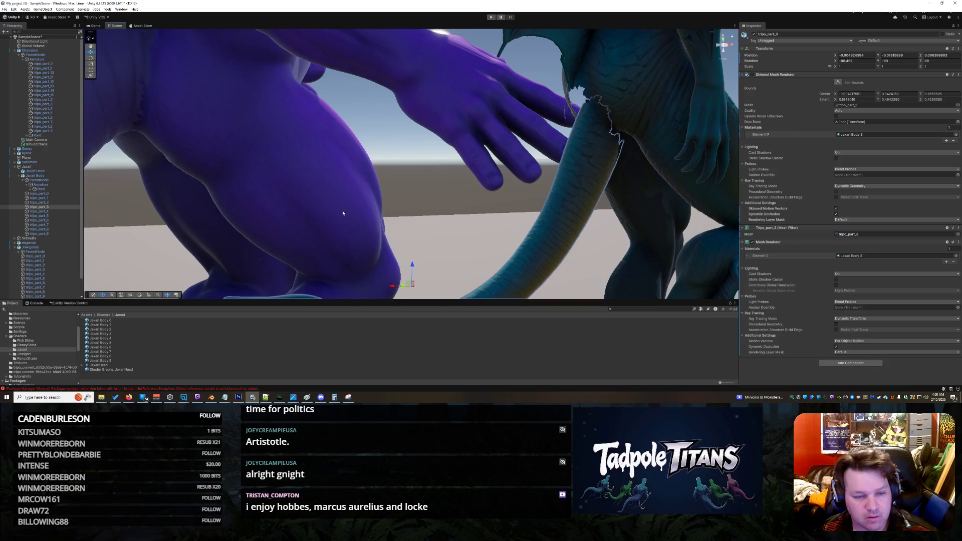
{"action": "left_click", "coordinate": [414, 268]}
{"action": "left_click", "coordinate": [508, 270]}
{"action": "left_click_drag", "start_coordinate": [413, 266], "coordinate": [392, 287]}
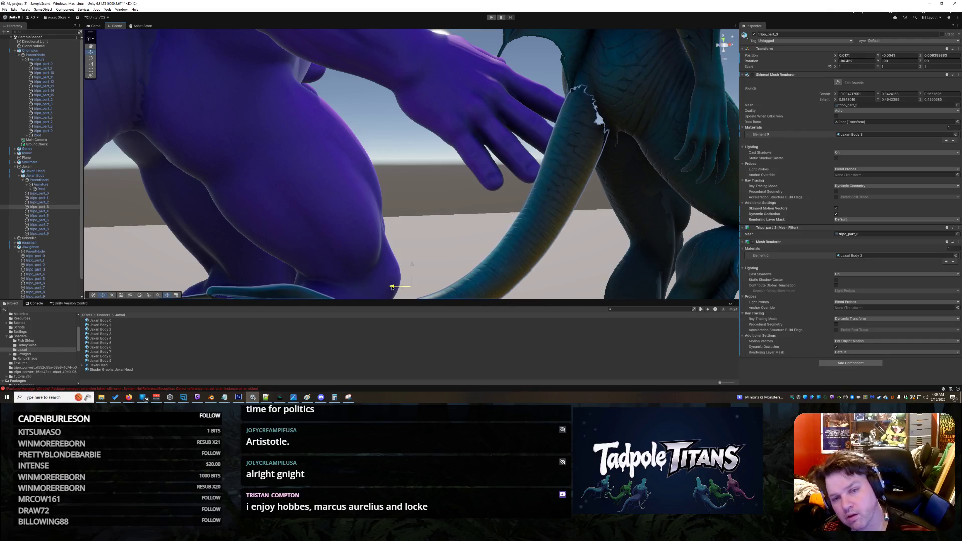
Reselect tripo_part_3 and fine-tune its rotation slightly.
{"action": "mouse_move", "coordinate": [638, 243]}
{"action": "left_mouse_down"}
{"action": "mouse_move", "coordinate": [572, 203]}
{"action": "mouse_move", "coordinate": [737, 250]}
{"action": "mouse_move", "coordinate": [616, 235]}
{"action": "left_mouse_up"}
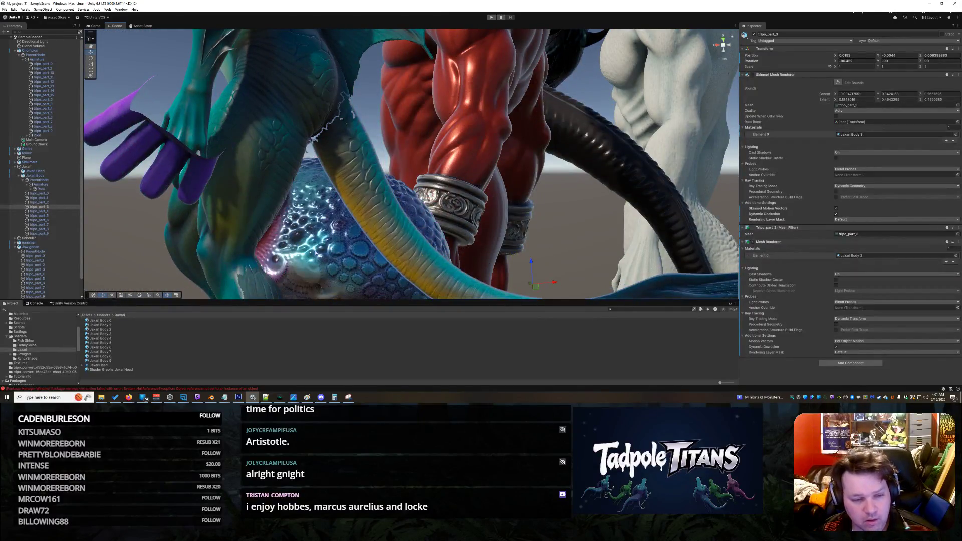
{"action": "left_click", "coordinate": [367, 220]}
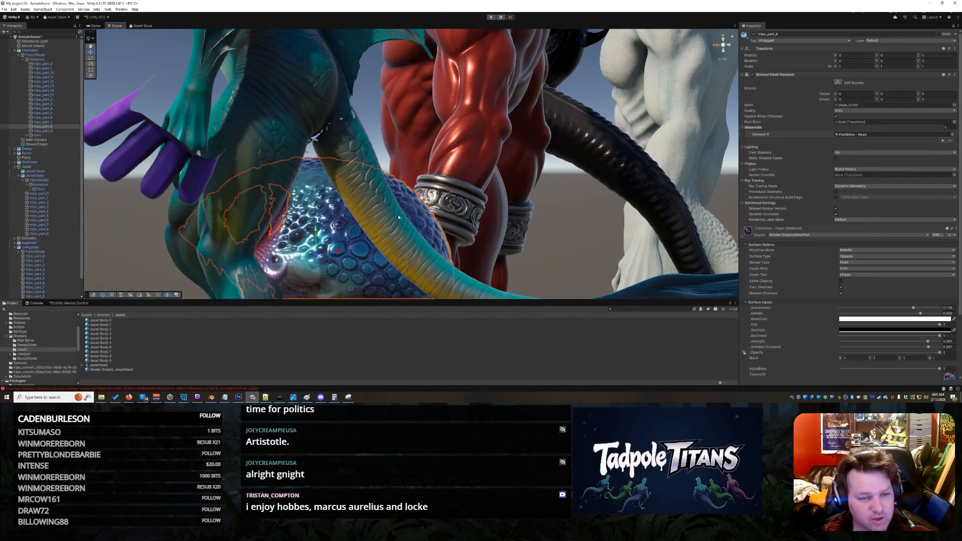
{"action": "left_click", "coordinate": [470, 289]}
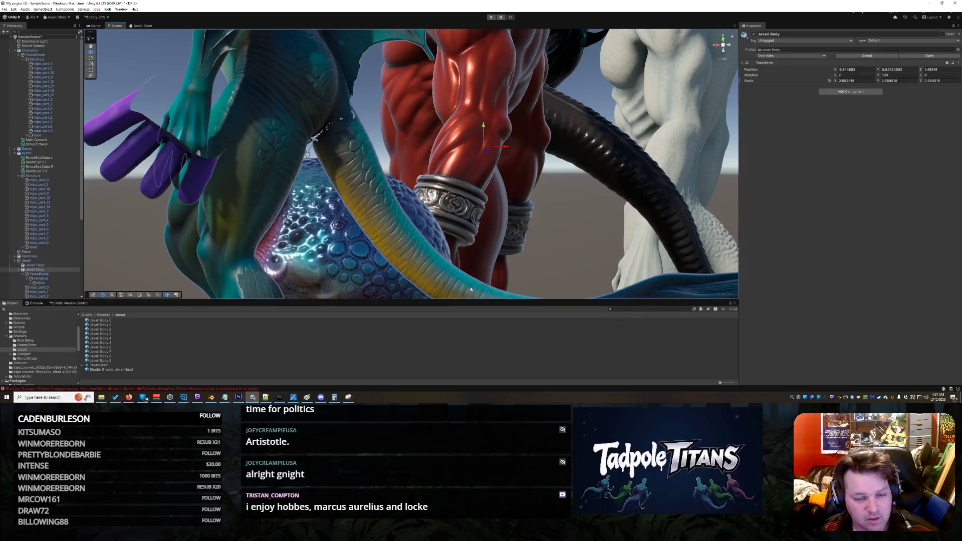
{"action": "left_click", "coordinate": [353, 136]}
{"action": "left_click", "coordinate": [91, 58]}
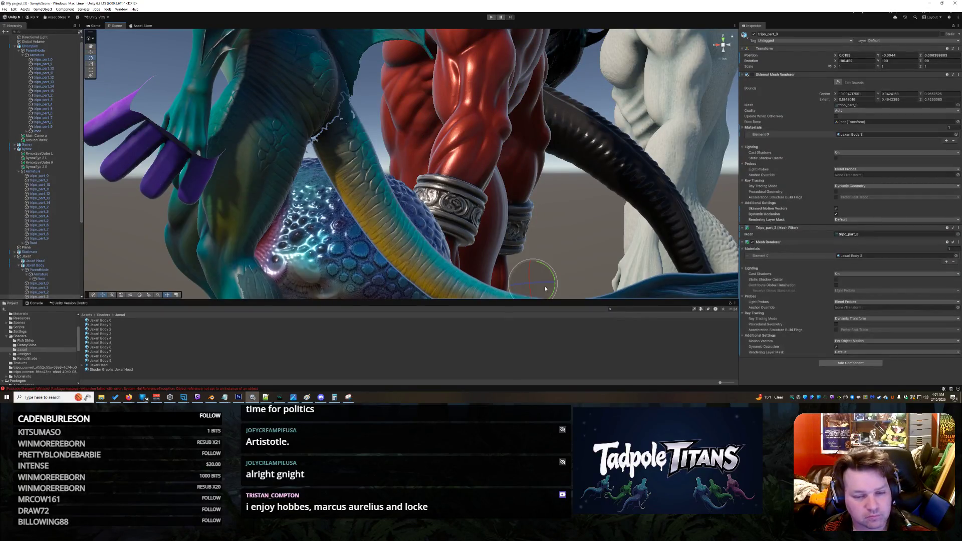
{"action": "left_click_drag", "start_coordinate": [545, 265], "coordinate": [545, 283]}
{"action": "left_click", "coordinate": [90, 52]}
{"action": "mouse_move", "coordinate": [578, 246]}
{"action": "left_mouse_down"}
{"action": "mouse_move", "coordinate": [421, 233]}
{"action": "mouse_move", "coordinate": [307, 198]}
{"action": "mouse_move", "coordinate": [447, 249]}
{"action": "mouse_move", "coordinate": [489, 235]}
{"action": "mouse_move", "coordinate": [367, 227]}
{"action": "mouse_move", "coordinate": [488, 210]}
{"action": "mouse_move", "coordinate": [373, 255]}
{"action": "mouse_move", "coordinate": [346, 252]}
{"action": "left_mouse_up"}
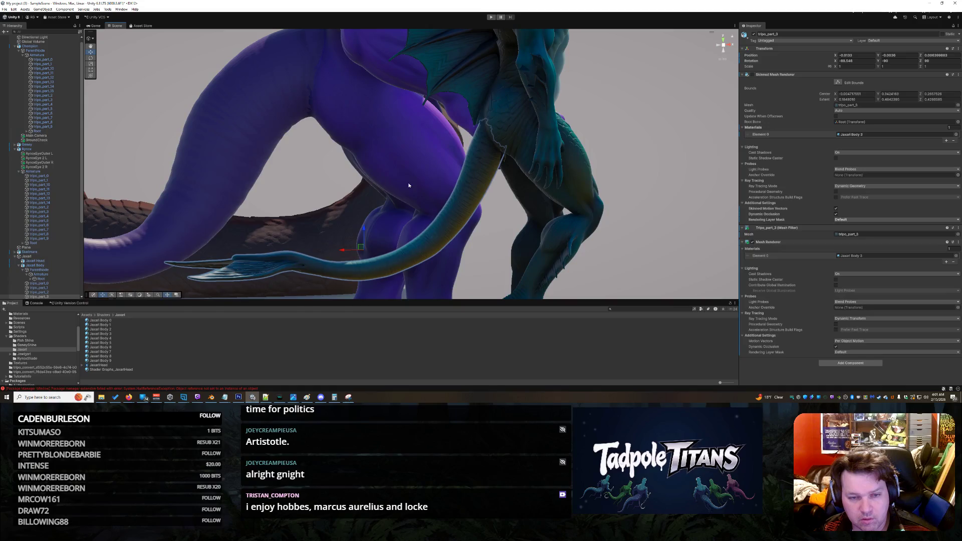
Tilt tripo_part_3 further back and slide it along X.
{"action": "left_click", "coordinate": [90, 58]}
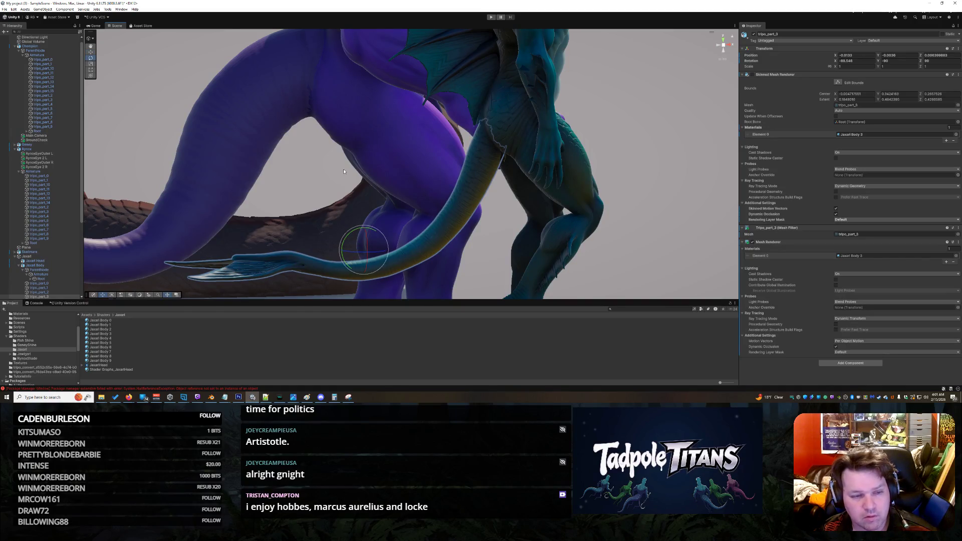
{"action": "left_click_drag", "start_coordinate": [356, 235], "coordinate": [354, 234]}
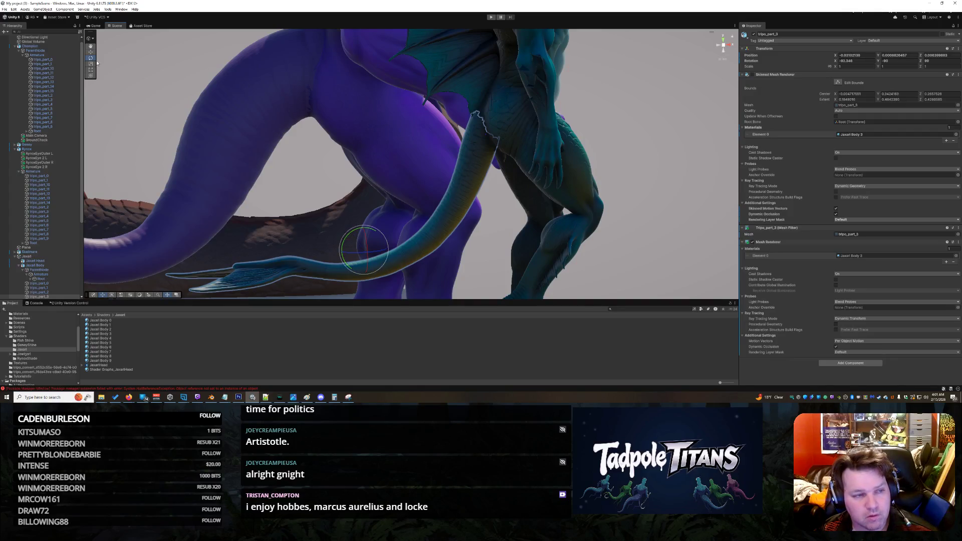
{"action": "left_click", "coordinate": [90, 52]}
{"action": "mouse_move", "coordinate": [347, 253]}
{"action": "left_mouse_down"}
{"action": "mouse_move", "coordinate": [365, 228]}
{"action": "mouse_move", "coordinate": [371, 245]}
{"action": "left_mouse_up"}
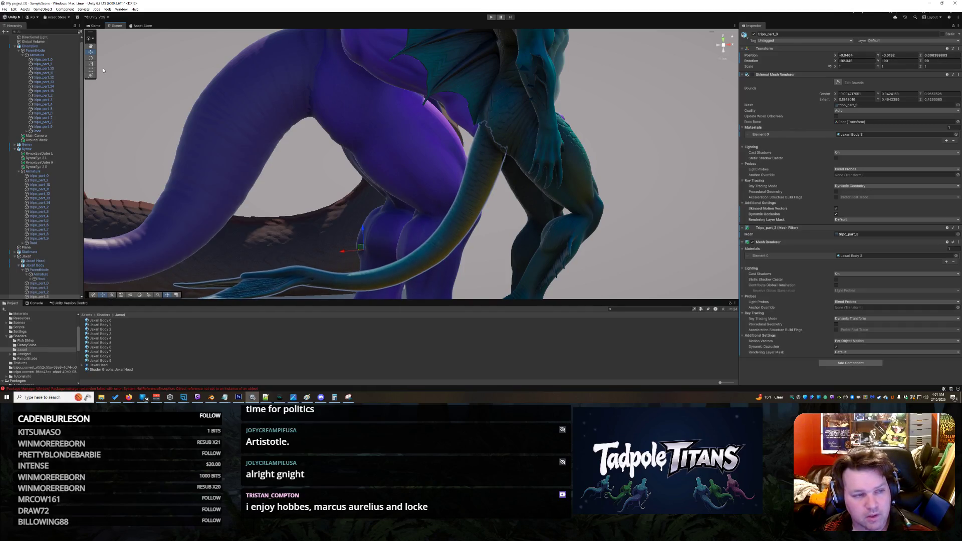
Tilt the tail a little more and shift it further along X toward the hips.
{"action": "left_click", "coordinate": [91, 59]}
{"action": "left_click_drag", "start_coordinate": [357, 239], "coordinate": [226, 116]}
{"action": "key", "text": "w"}
{"action": "left_click_drag", "start_coordinate": [349, 254], "coordinate": [353, 255]}
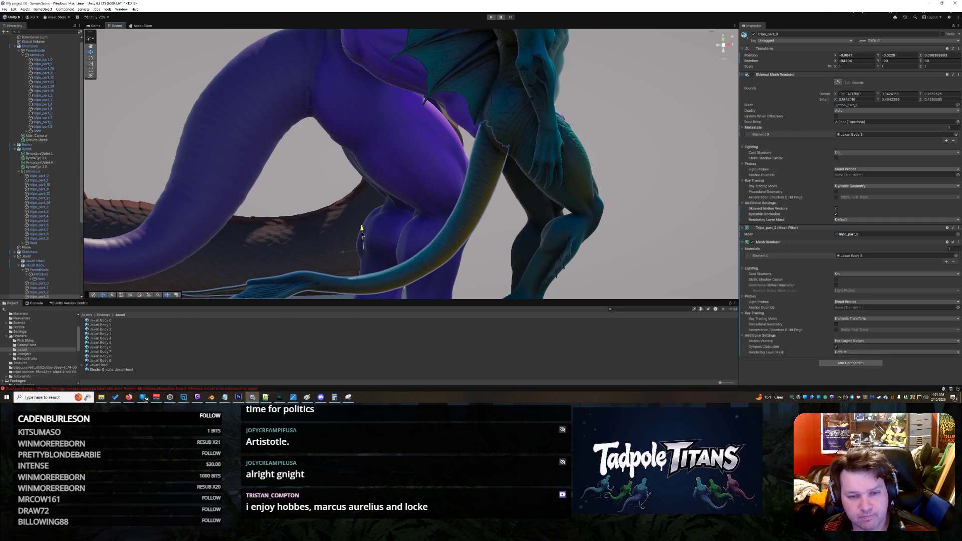
{"action": "left_click", "coordinate": [509, 223]}
{"action": "mouse_move", "coordinate": [501, 225]}
{"action": "left_mouse_down"}
{"action": "mouse_move", "coordinate": [555, 229]}
{"action": "mouse_move", "coordinate": [508, 143]}
{"action": "mouse_move", "coordinate": [420, 126]}
{"action": "left_mouse_up"}
{"action": "left_click", "coordinate": [379, 116]}
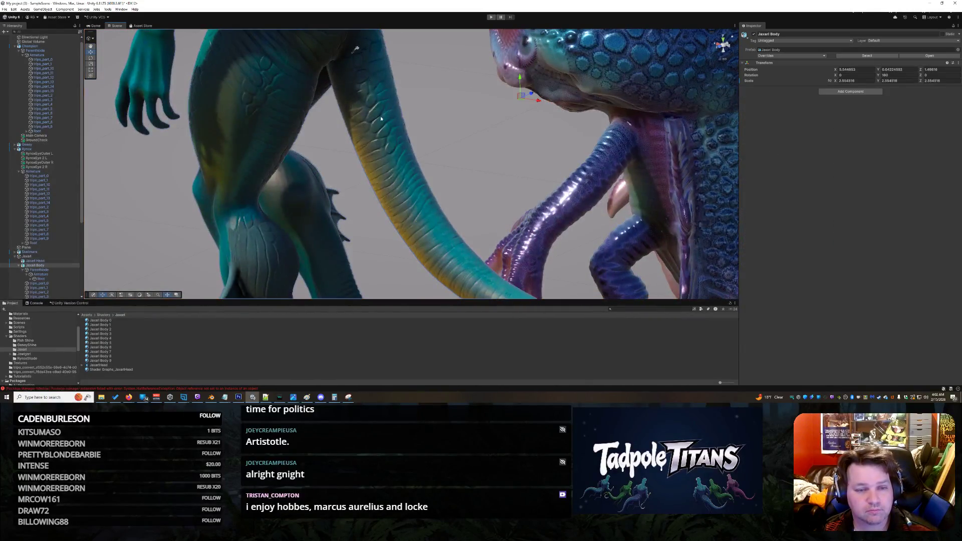
Slide tripo_part_3 along X and scale it up to about 1.32.
{"action": "left_click", "coordinate": [387, 134]}
{"action": "scroll", "coordinate": [538, 247], "scroll_direction": "down", "scroll_amount": 3}
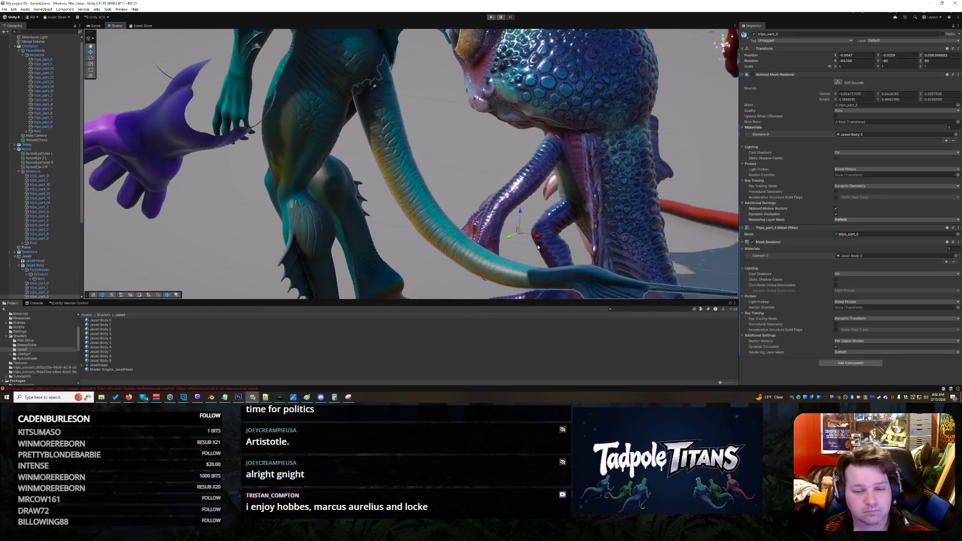
{"action": "left_click_drag", "start_coordinate": [542, 239], "coordinate": [576, 257]}
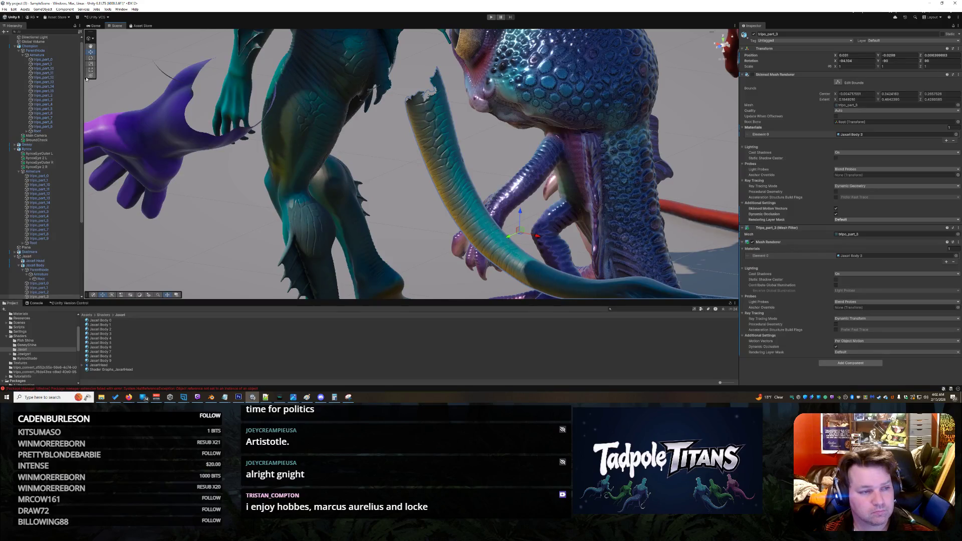
{"action": "left_click_drag", "start_coordinate": [519, 234], "coordinate": [529, 234]}
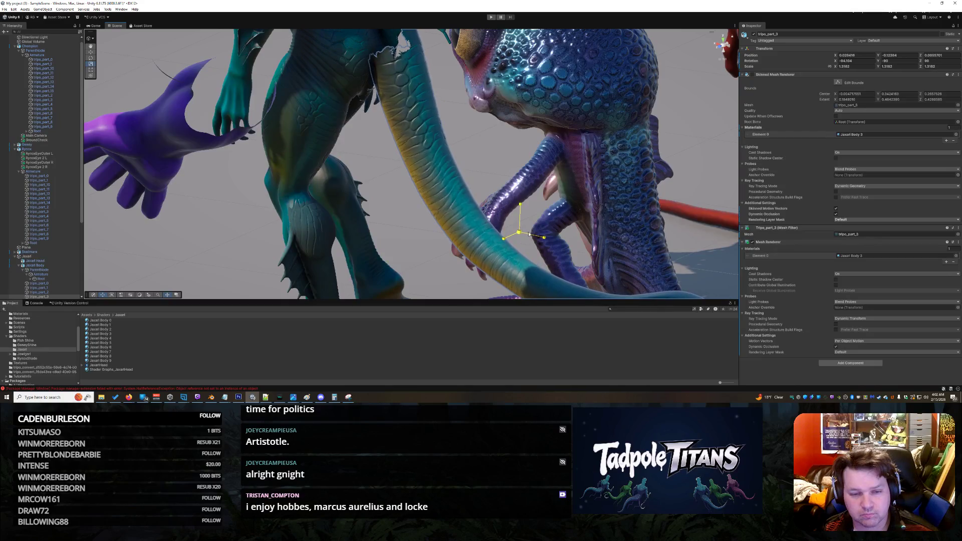
Undo an accidental X shift of Jaxari Body with Ctrl+Z.
{"action": "left_click", "coordinate": [427, 115]}
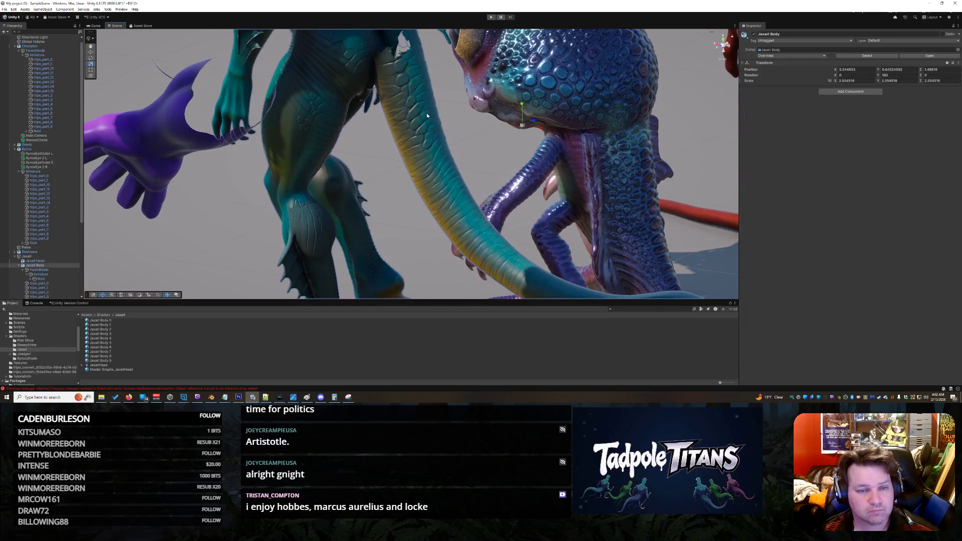
{"action": "left_click", "coordinate": [427, 116]}
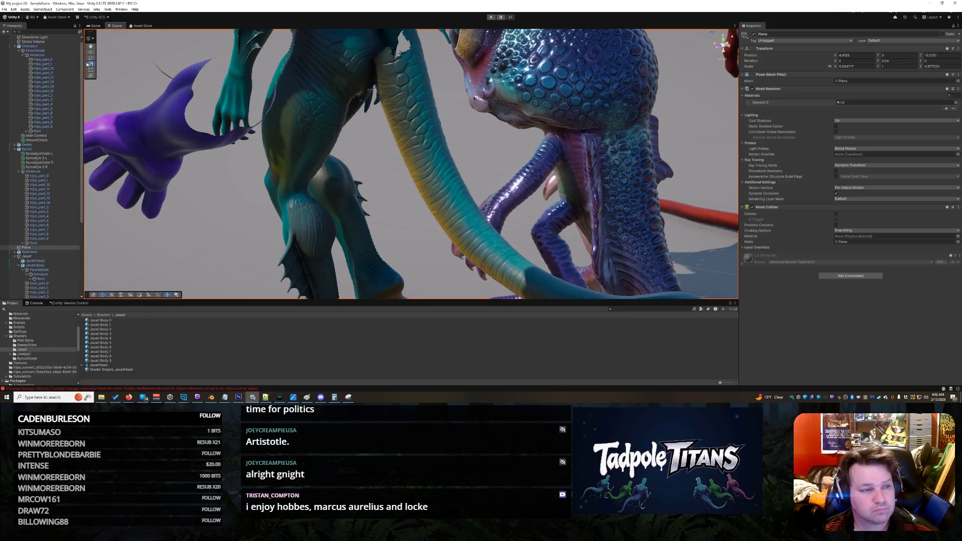
{"action": "left_click", "coordinate": [420, 137]}
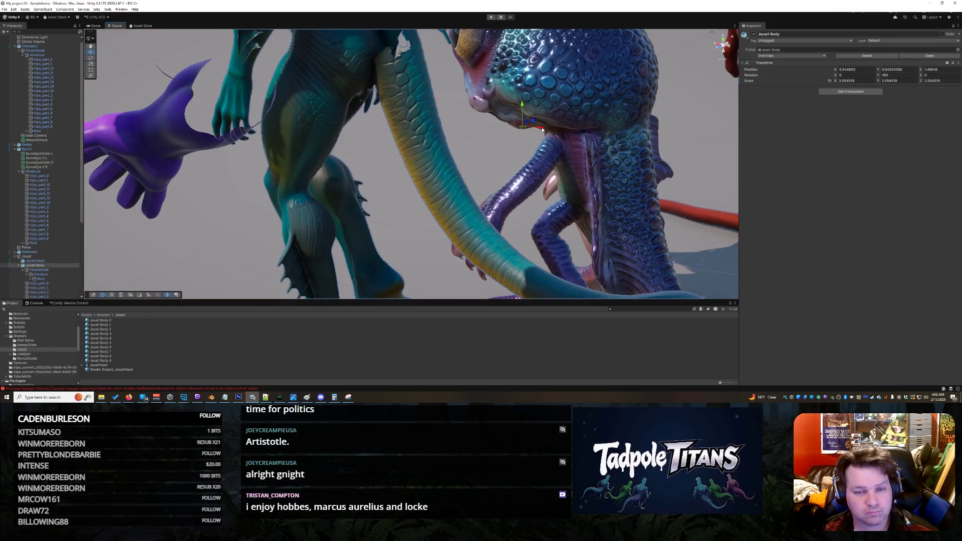
{"action": "left_click_drag", "start_coordinate": [542, 130], "coordinate": [531, 126]}
{"action": "key", "text": "ctrl+z"}
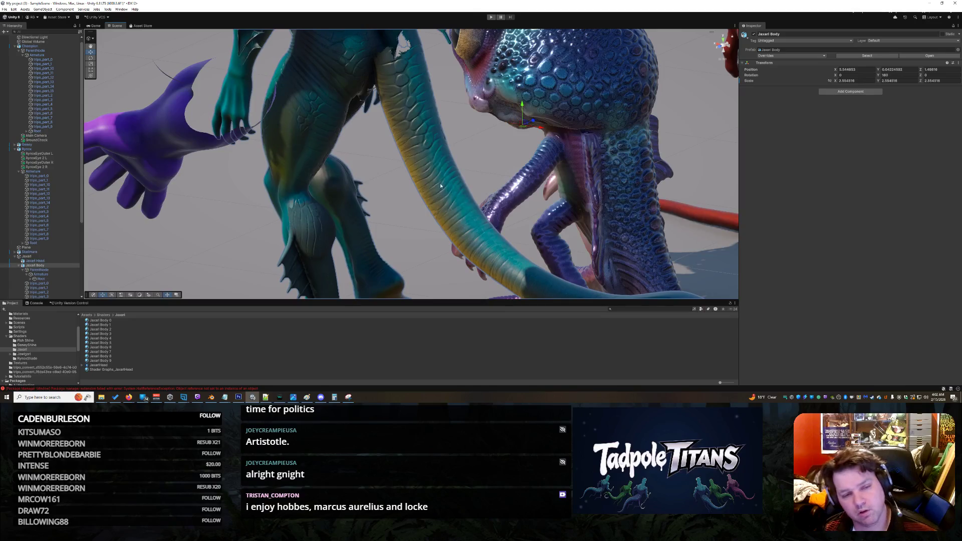
Reselect tripo_part_3 and slide it slightly left along X to about -0.001.
{"action": "left_click", "coordinate": [432, 161]}
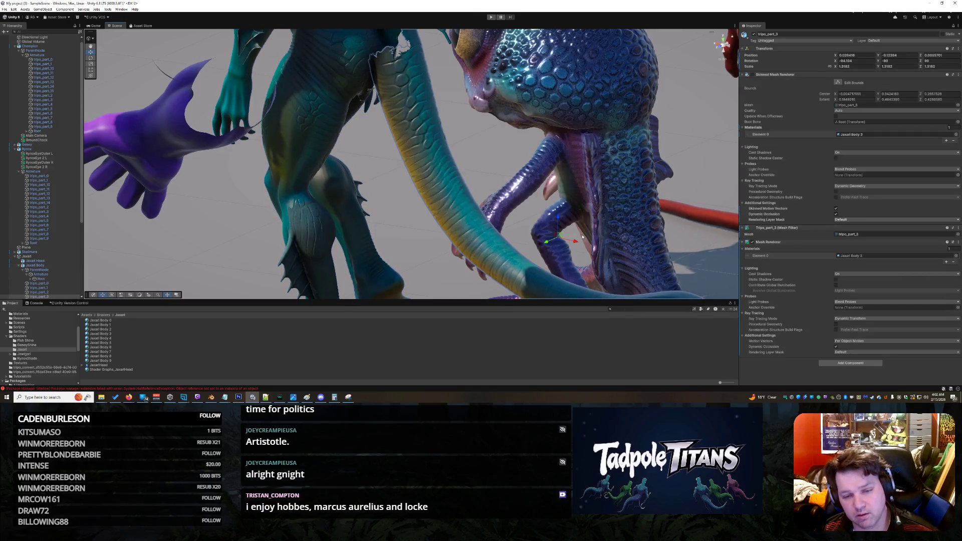
{"action": "left_click", "coordinate": [561, 241]}
{"action": "left_click", "coordinate": [537, 238]}
{"action": "mouse_move", "coordinate": [579, 244]}
{"action": "left_mouse_down"}
{"action": "mouse_move", "coordinate": [543, 225]}
{"action": "mouse_move", "coordinate": [544, 236]}
{"action": "left_mouse_up"}
{"action": "mouse_move", "coordinate": [503, 137]}
{"action": "left_mouse_down"}
{"action": "mouse_move", "coordinate": [365, 134]}
{"action": "mouse_move", "coordinate": [317, 117]}
{"action": "mouse_move", "coordinate": [534, 99]}
{"action": "mouse_move", "coordinate": [357, 25]}
{"action": "mouse_move", "coordinate": [287, 37]}
{"action": "mouse_move", "coordinate": [418, 167]}
{"action": "left_mouse_up"}
{"action": "left_click", "coordinate": [418, 167]}
Orbit the Scene view to frame the whole creature lineup.
{"action": "scroll", "coordinate": [418, 166], "scroll_direction": "down", "scroll_amount": 5}
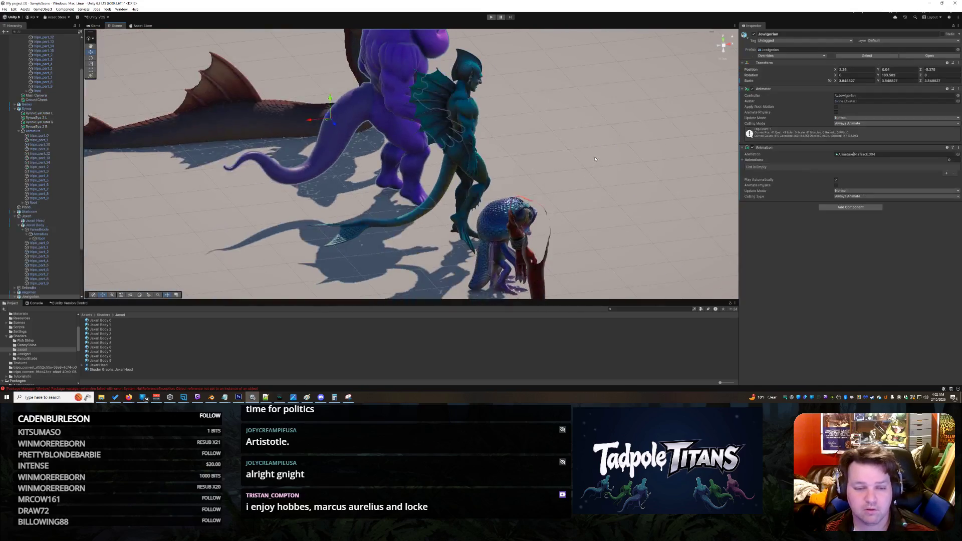
{"action": "left_click", "coordinate": [616, 178]}
{"action": "mouse_move", "coordinate": [616, 178]}
{"action": "left_mouse_down"}
{"action": "mouse_move", "coordinate": [72, 154]}
{"action": "mouse_move", "coordinate": [40, 131]}
{"action": "mouse_move", "coordinate": [10, 76]}
{"action": "left_mouse_up"}
{"action": "left_click", "coordinate": [864, 206]}
{"action": "mouse_move", "coordinate": [639, 184]}
{"action": "left_mouse_down"}
{"action": "mouse_move", "coordinate": [567, 191]}
{"action": "mouse_move", "coordinate": [606, 202]}
{"action": "mouse_move", "coordinate": [558, 200]}
{"action": "mouse_move", "coordinate": [501, 191]}
{"action": "mouse_move", "coordinate": [418, 148]}
{"action": "left_mouse_up"}
{"action": "left_click", "coordinate": [418, 148]}
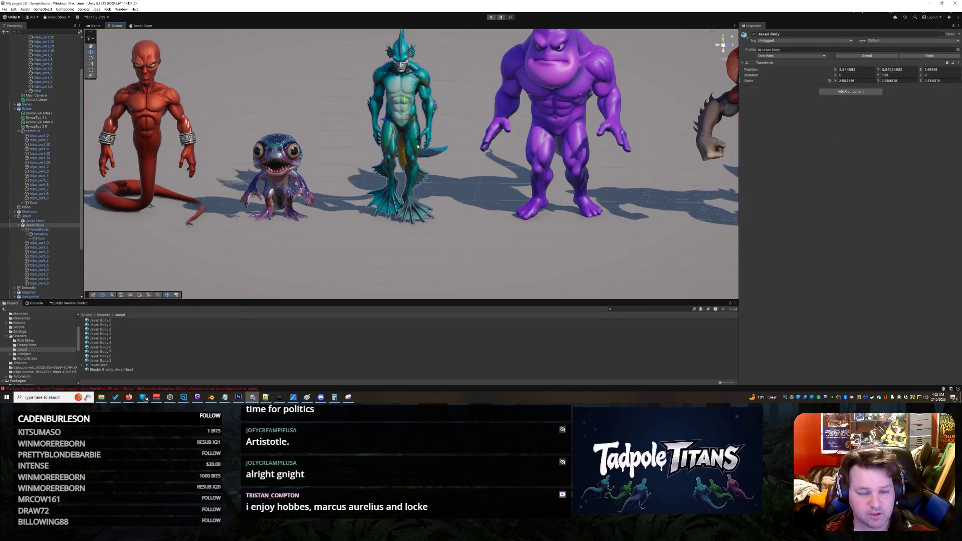
{"action": "left_click_drag", "start_coordinate": [366, 222], "coordinate": [360, 220]}
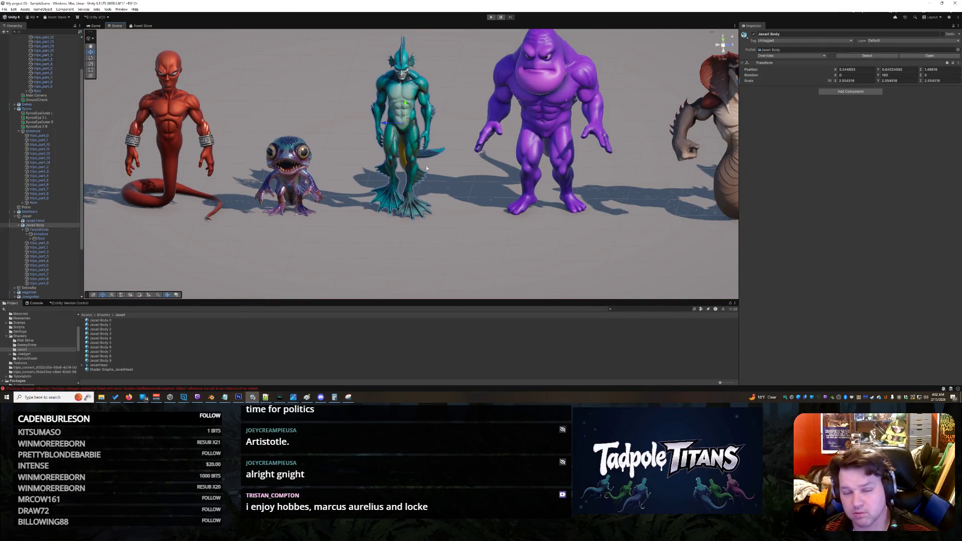
Collapse the Jaxari, Jowlgorlen, Rynox and Champion groups and select the Jaxari Body 5 material.
{"action": "left_click", "coordinate": [26, 217]}
{"action": "left_click", "coordinate": [15, 217]}
{"action": "left_click", "coordinate": [15, 230]}
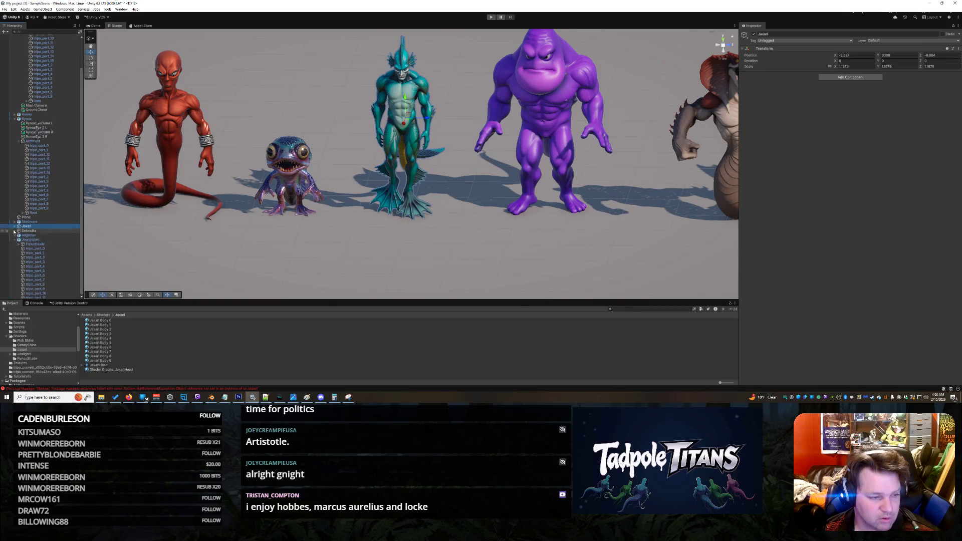
{"action": "left_click", "coordinate": [411, 133]}
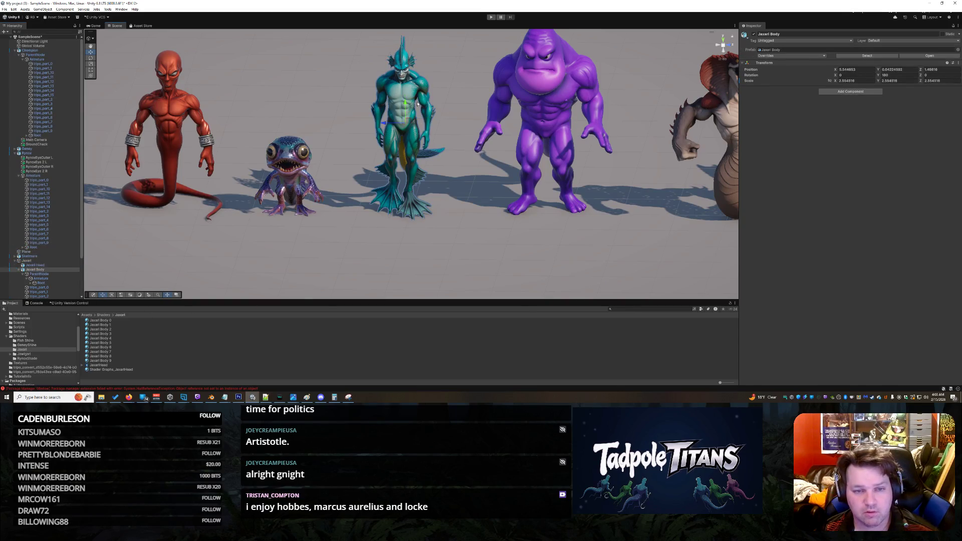
{"action": "left_click", "coordinate": [410, 56]}
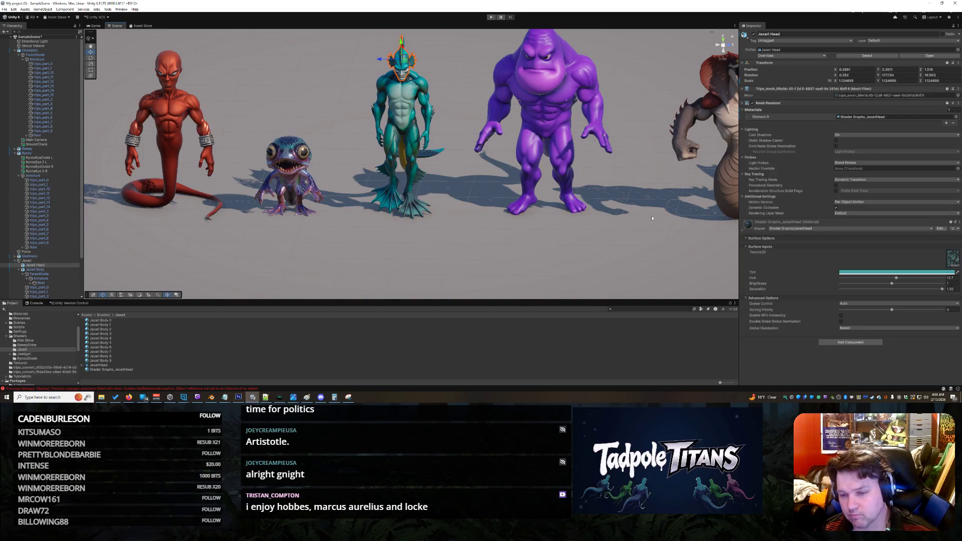
{"action": "left_click", "coordinate": [15, 153]}
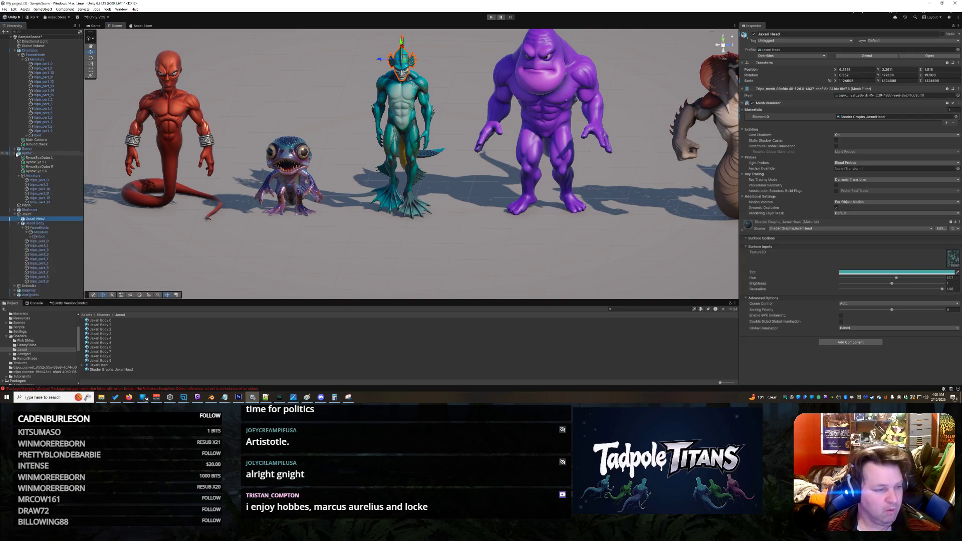
{"action": "left_click", "coordinate": [15, 50]}
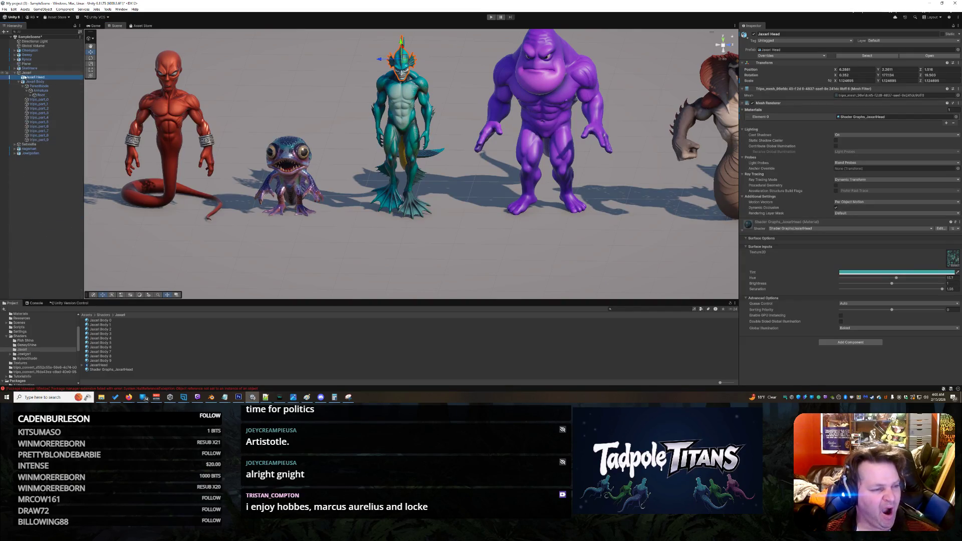
{"action": "left_click", "coordinate": [15, 73]}
{"action": "left_click", "coordinate": [102, 343]}
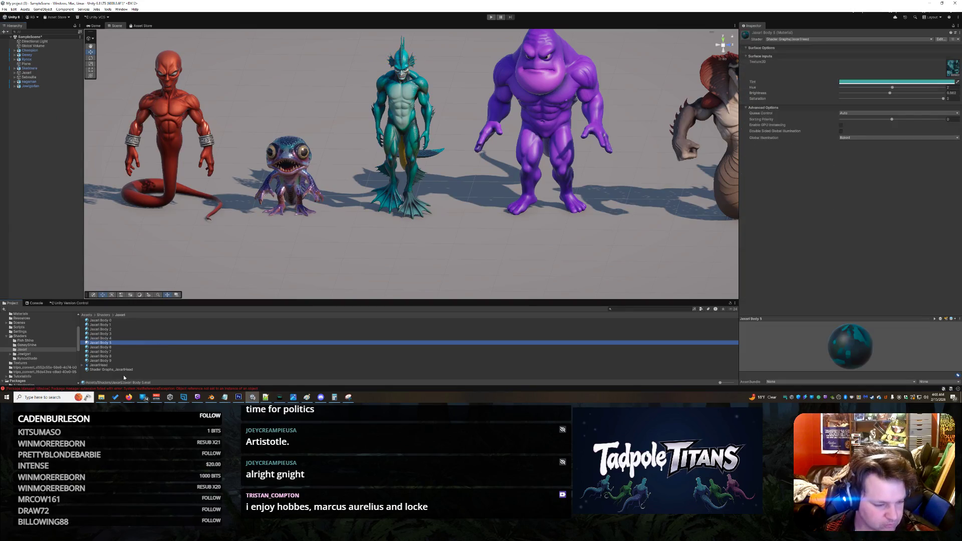
Create an Animator Controller named Jaxari Controller in Assets and open its Entry/Any State/Exit graph.
{"action": "left_click", "coordinate": [21, 336]}
{"action": "scroll", "coordinate": [49, 329], "scroll_direction": "up", "scroll_amount": 3}
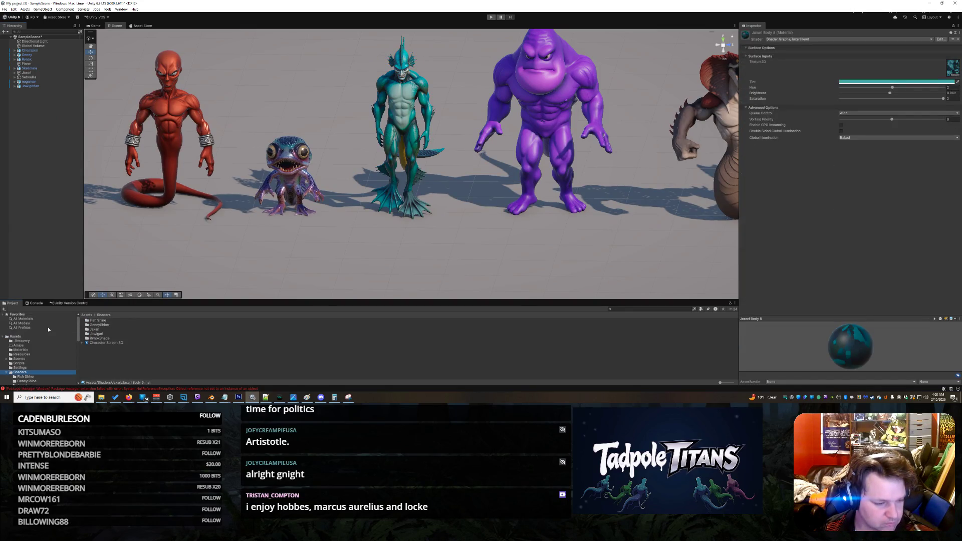
{"action": "right_click", "coordinate": [21, 336]}
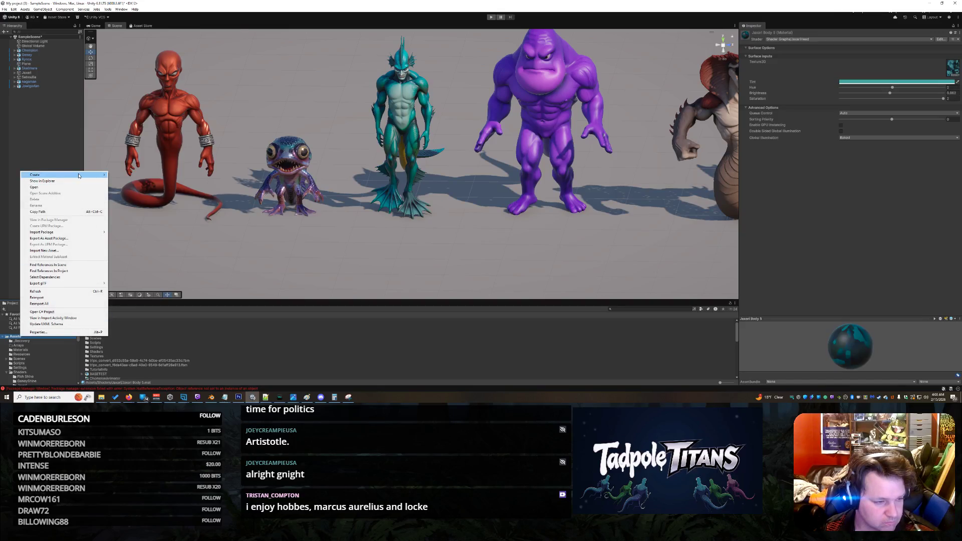
{"action": "mouse_move", "coordinate": [79, 175]}
{"action": "mouse_move", "coordinate": [144, 207]}
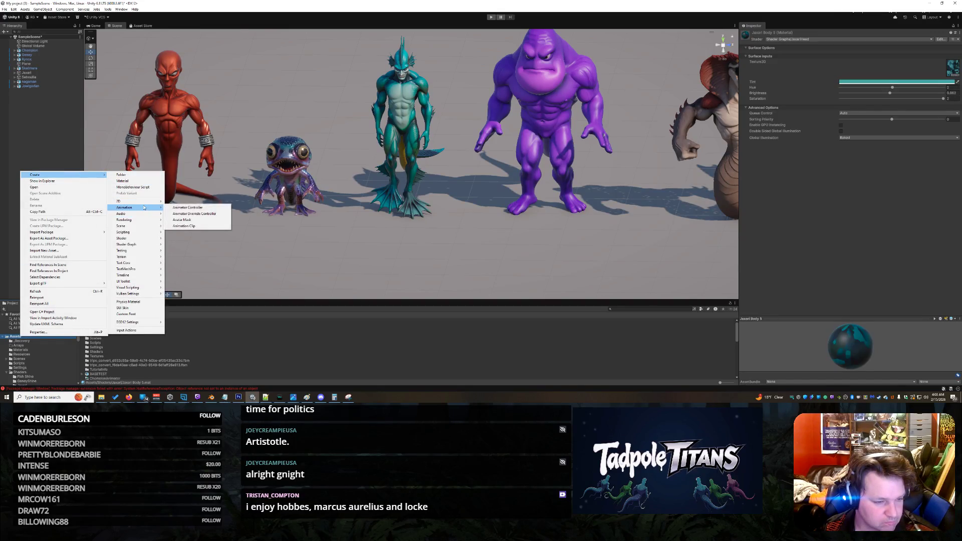
{"action": "left_click", "coordinate": [189, 207]}
{"action": "type", "text": "Jasari Controller"}
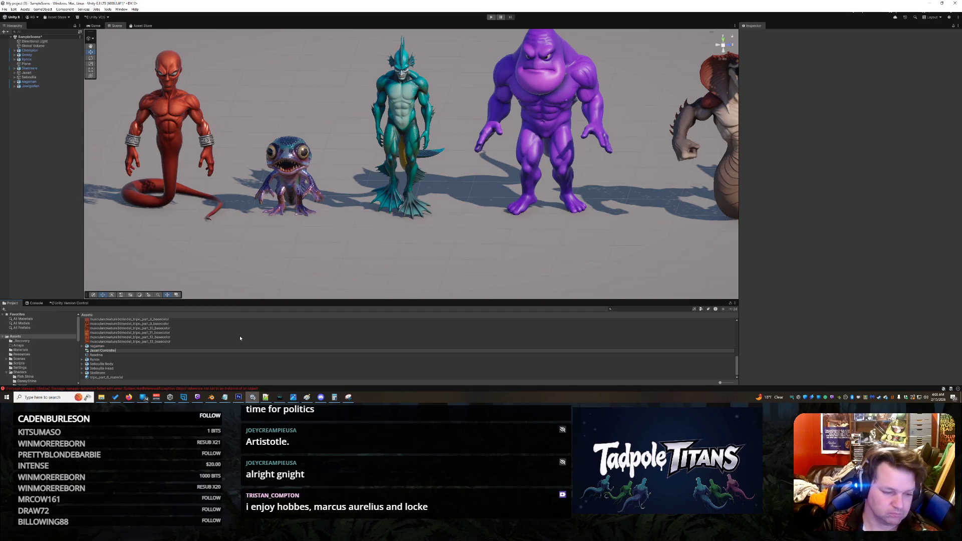
{"action": "key", "text": "Return"}
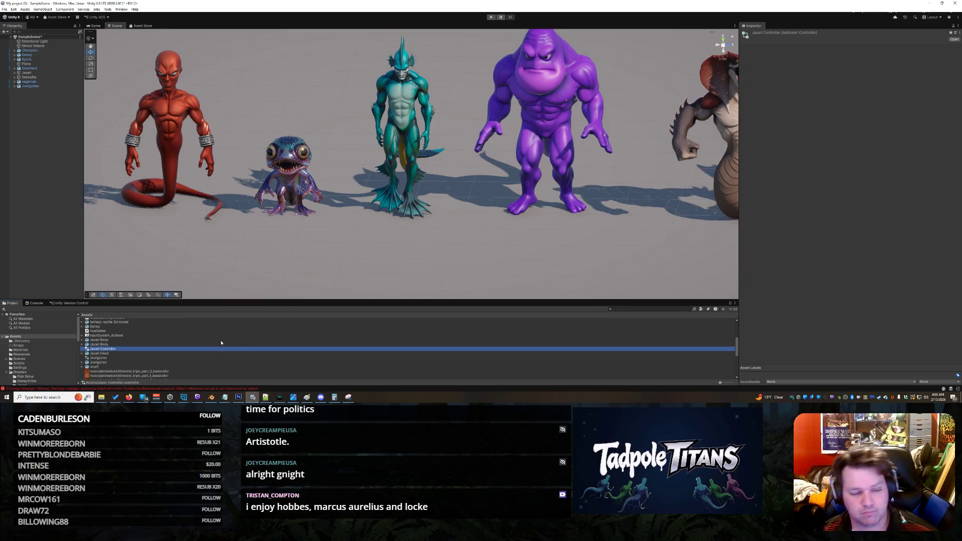
{"action": "double_click", "coordinate": [121, 349]}
{"action": "mouse_move", "coordinate": [174, 78]}
{"action": "left_mouse_down"}
{"action": "mouse_move", "coordinate": [185, 105]}
{"action": "mouse_move", "coordinate": [173, 96]}
{"action": "left_mouse_up"}
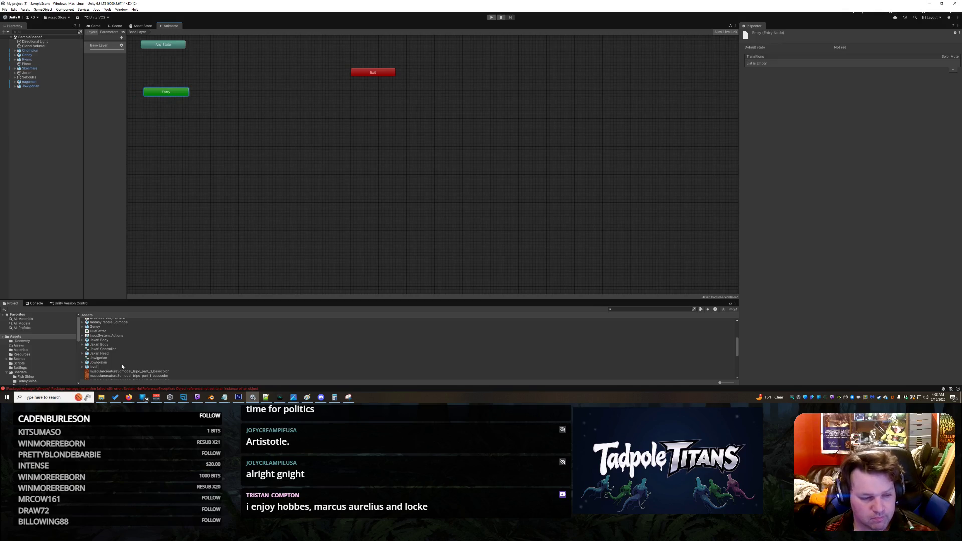
Expand Jaxari Body and step through its Armature|NlaTrack animation clips.
{"action": "left_click", "coordinate": [83, 341]}
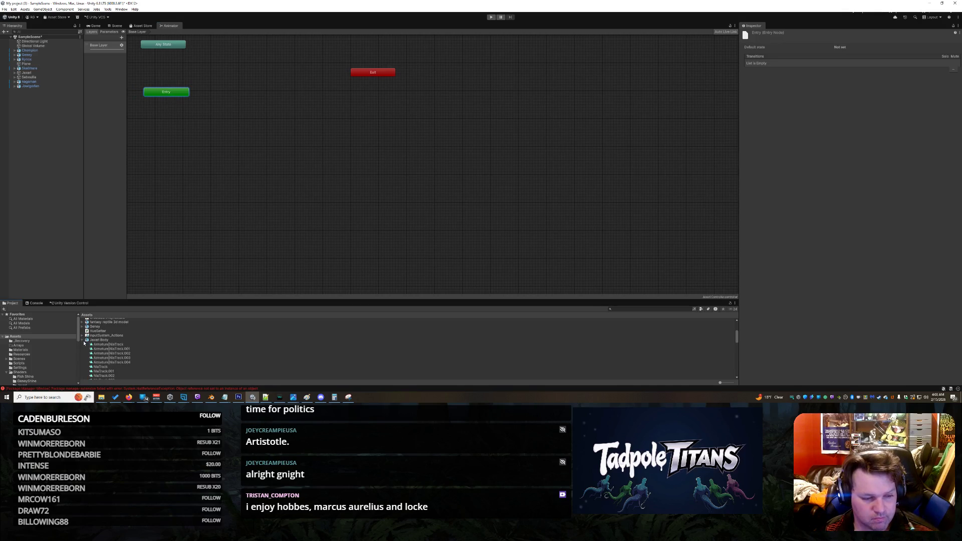
{"action": "left_click", "coordinate": [112, 353]}
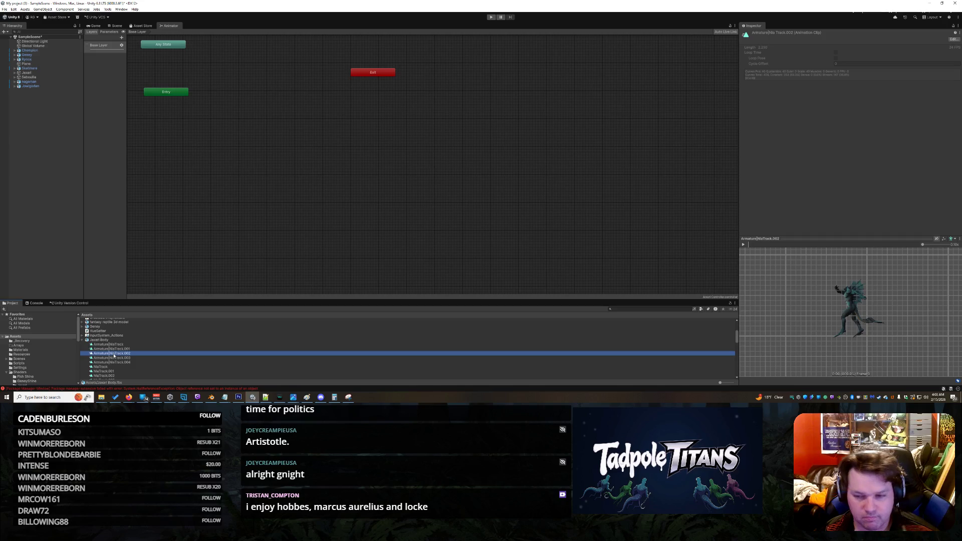
{"action": "scroll", "coordinate": [114, 355], "scroll_direction": "down", "scroll_amount": 3}
{"action": "left_click", "coordinate": [114, 339]}
{"action": "scroll", "coordinate": [125, 343], "scroll_direction": "up", "scroll_amount": 2}
{"action": "key", "text": "Up"}
{"action": "key", "text": "Up"}
{"action": "key", "text": "Up"}
{"action": "key", "text": "Up"}
{"action": "key", "text": "Up"}
{"action": "key", "text": "Up"}
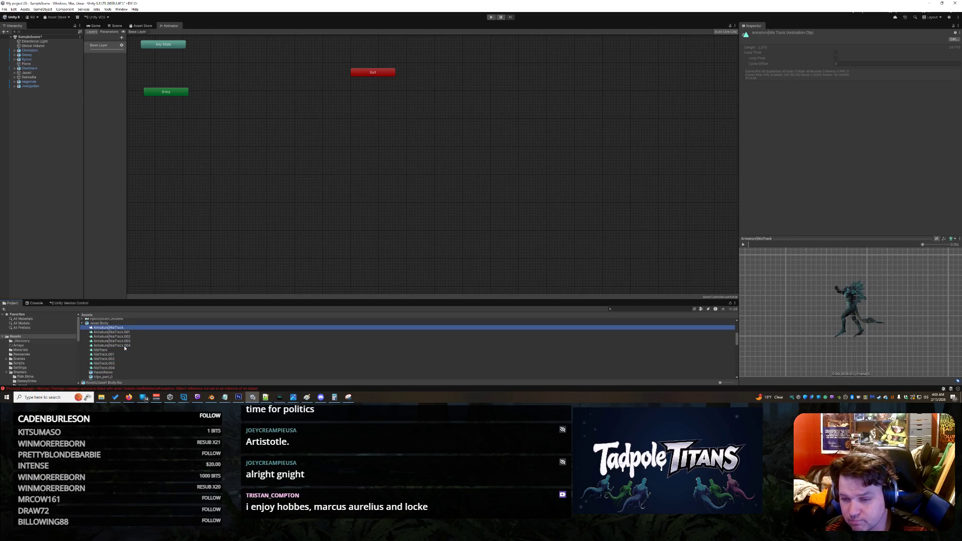
{"action": "key", "text": "Up"}
{"action": "key", "text": "Down"}
{"action": "key", "text": "Down"}
{"action": "key", "text": "Down"}
{"action": "key", "text": "Down"}
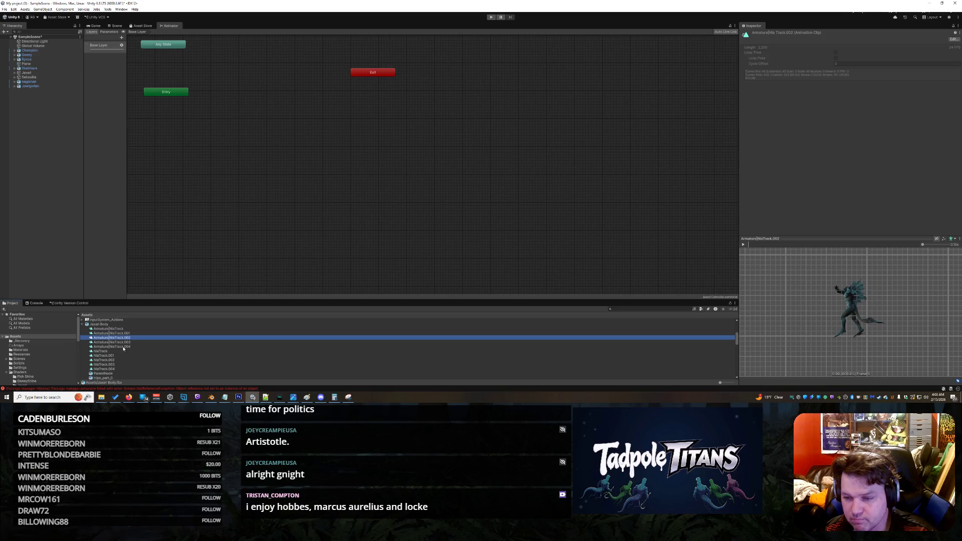
{"action": "key", "text": "Down"}
{"action": "key", "text": "Down"}
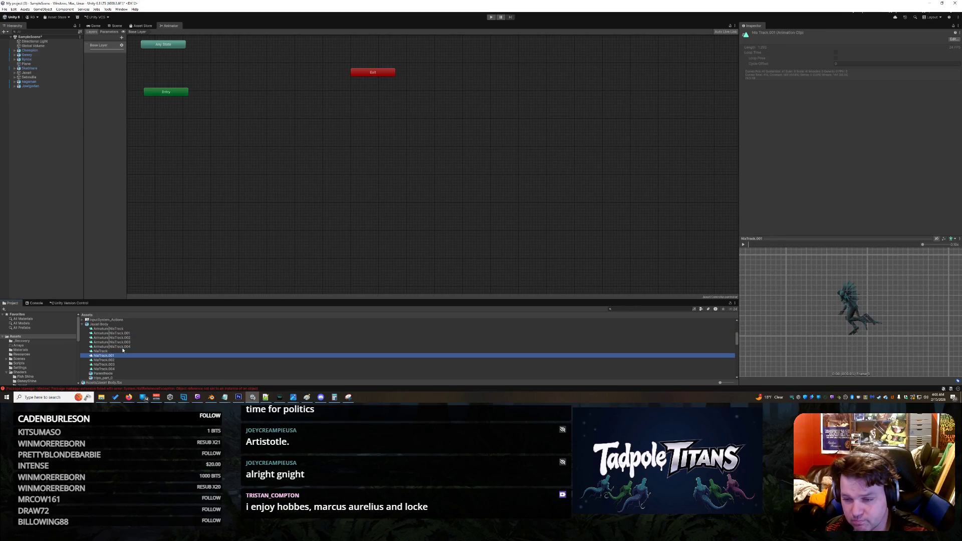
{"action": "key", "text": "Down"}
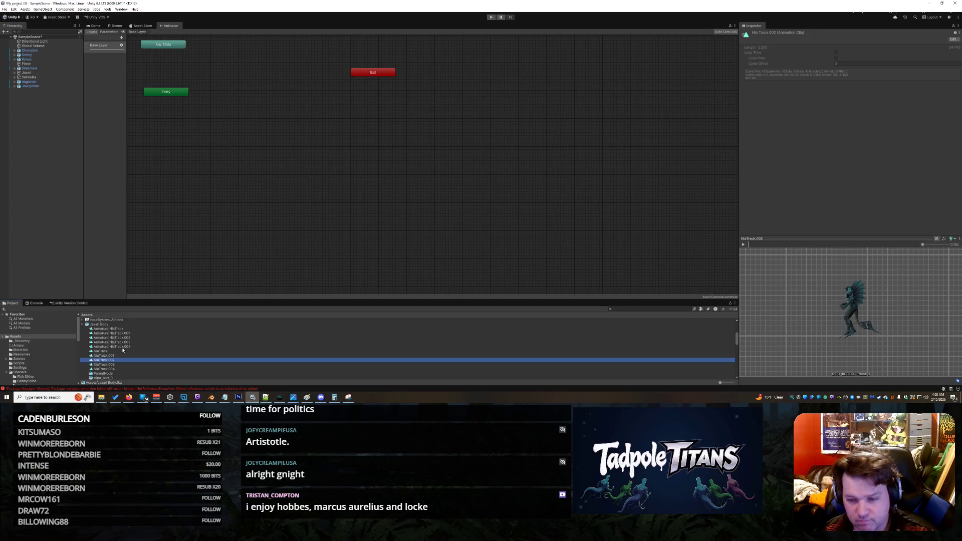
Play the NlaTrack.002 and NlaTrack.003 clip previews, viewing the character from side and front.
{"action": "left_click", "coordinate": [744, 245]}
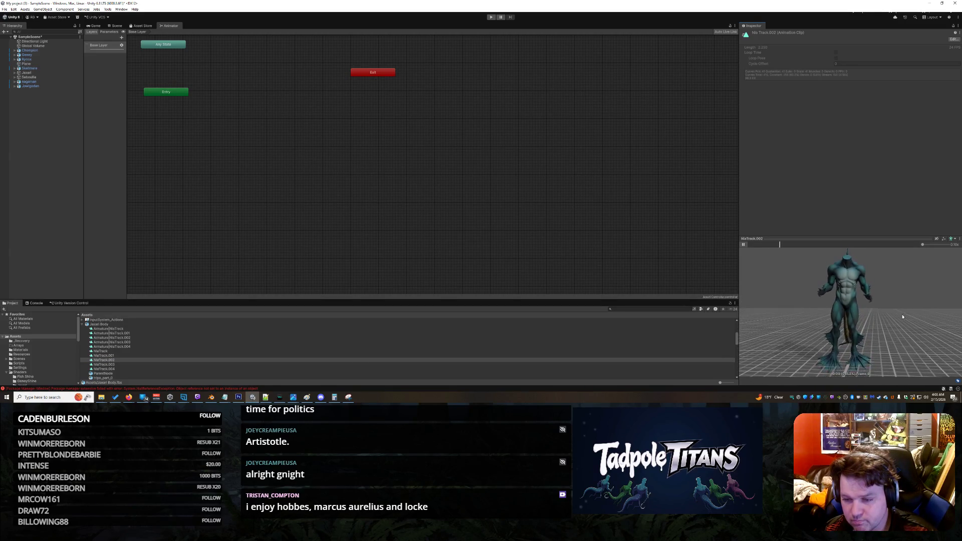
{"action": "scroll", "coordinate": [902, 317], "scroll_direction": "up", "scroll_amount": 8}
{"action": "scroll", "coordinate": [897, 331], "scroll_direction": "down", "scroll_amount": 8}
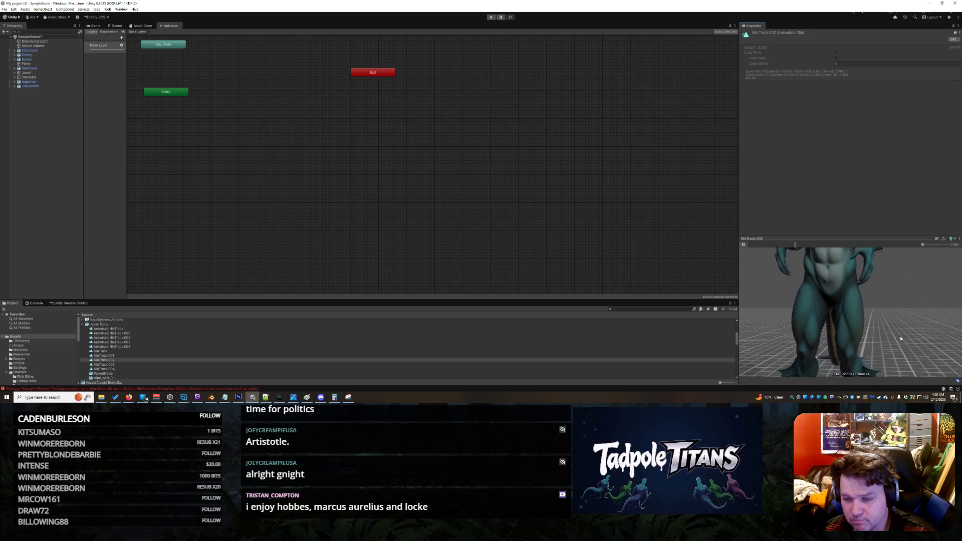
{"action": "mouse_move", "coordinate": [890, 337]}
{"action": "left_mouse_down"}
{"action": "mouse_move", "coordinate": [866, 339]}
{"action": "mouse_move", "coordinate": [906, 344]}
{"action": "left_mouse_up"}
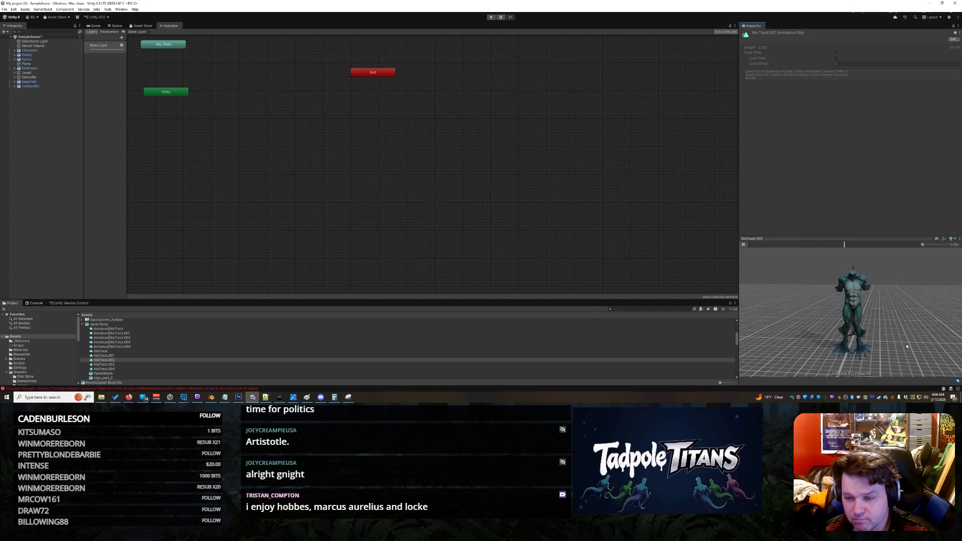
{"action": "left_click", "coordinate": [121, 364]}
{"action": "left_click", "coordinate": [743, 244]}
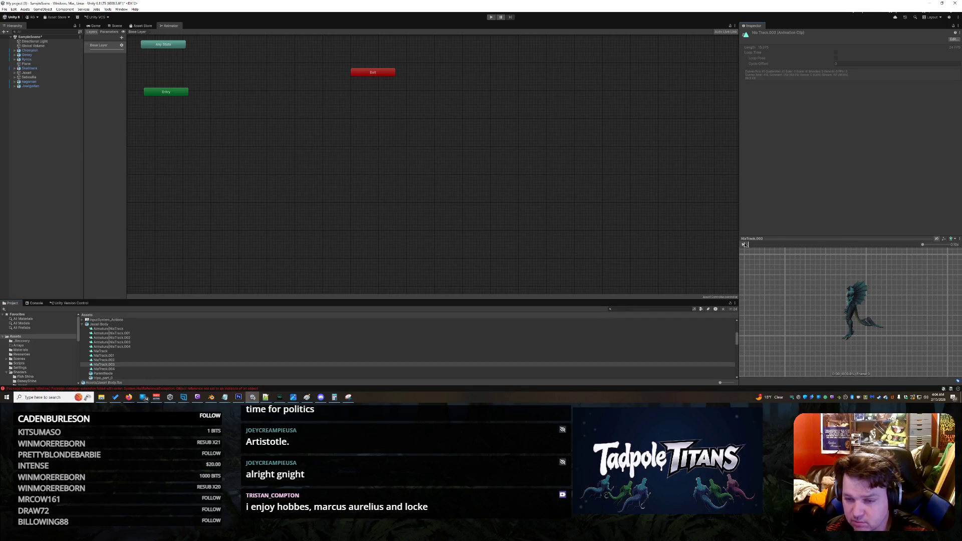
{"action": "left_click_drag", "start_coordinate": [866, 300], "coordinate": [869, 329]}
{"action": "scroll", "coordinate": [903, 329], "scroll_direction": "up", "scroll_amount": 5}
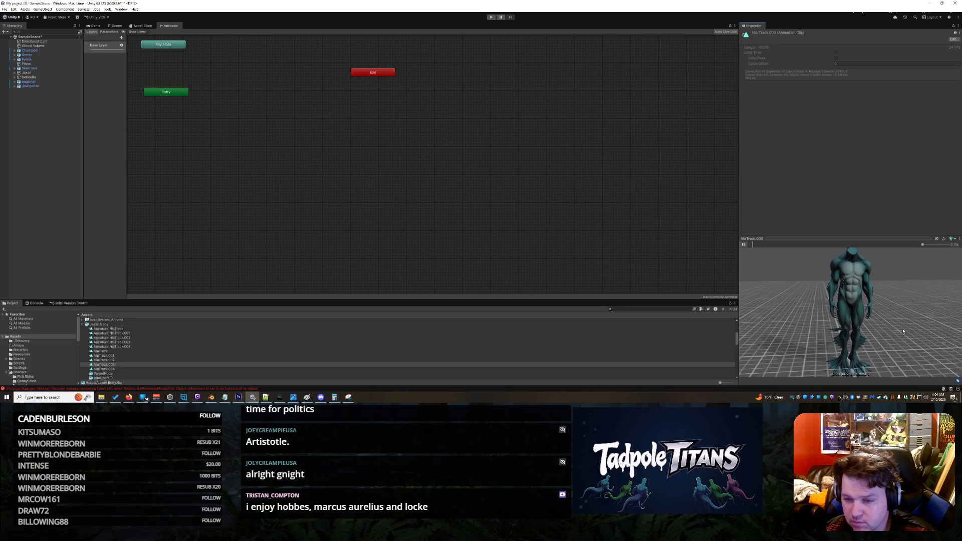
Preview NlaTrack.004 at 1.00x and drag it into the graph as the default state.
{"action": "left_click", "coordinate": [117, 369]}
{"action": "left_click", "coordinate": [743, 245]}
{"action": "left_click_drag", "start_coordinate": [921, 346], "coordinate": [916, 311]}
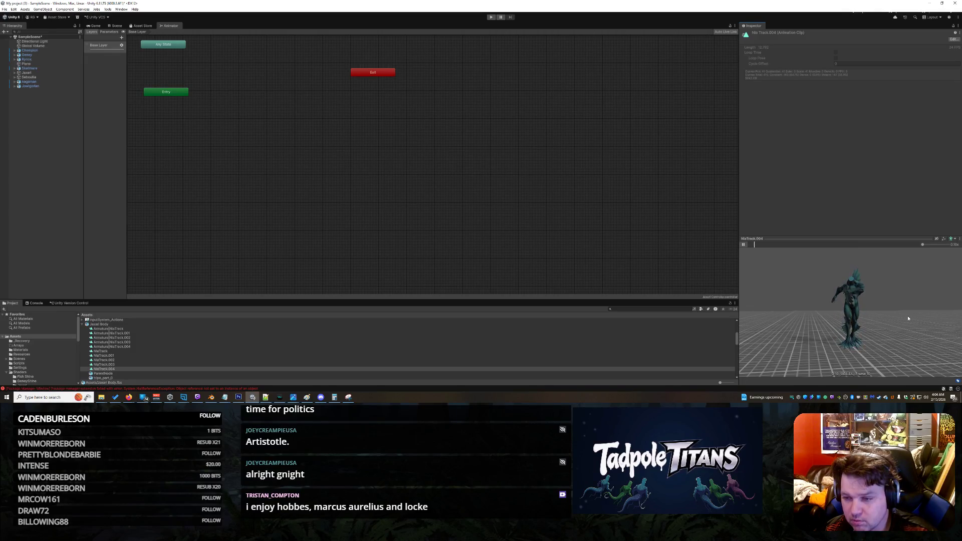
{"action": "left_click_drag", "start_coordinate": [922, 246], "coordinate": [935, 245]}
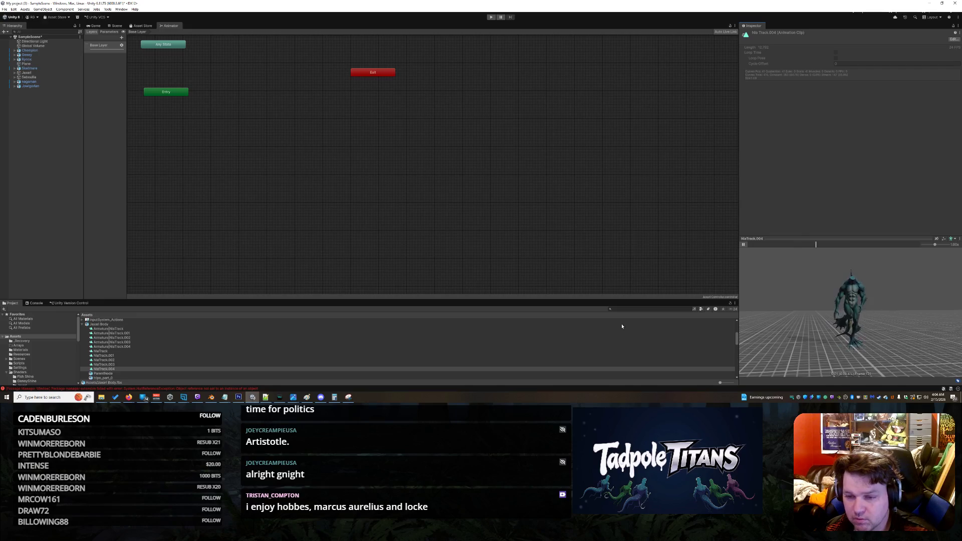
{"action": "mouse_move", "coordinate": [110, 365]}
{"action": "left_mouse_down"}
{"action": "mouse_move", "coordinate": [215, 145]}
{"action": "mouse_move", "coordinate": [162, 133]}
{"action": "left_mouse_up"}
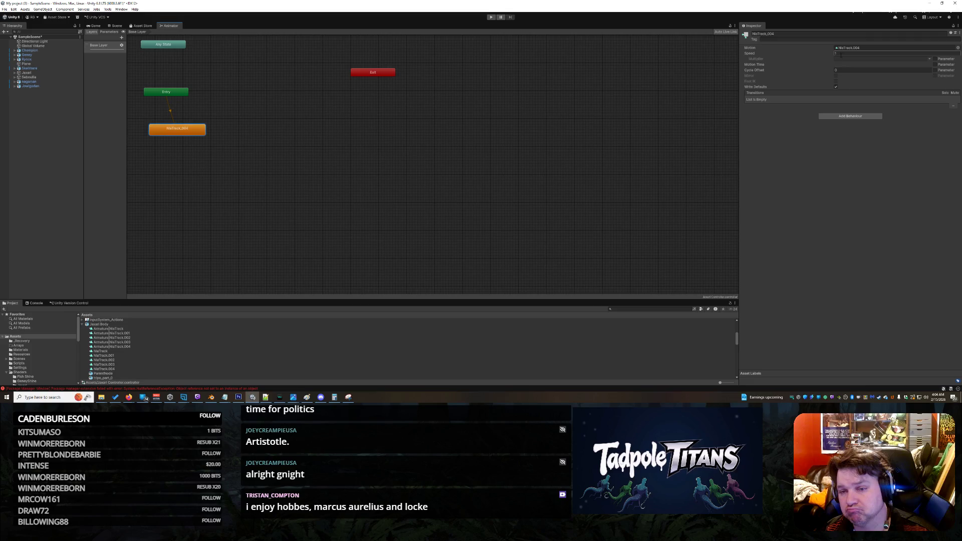
{"action": "left_click", "coordinate": [271, 118]}
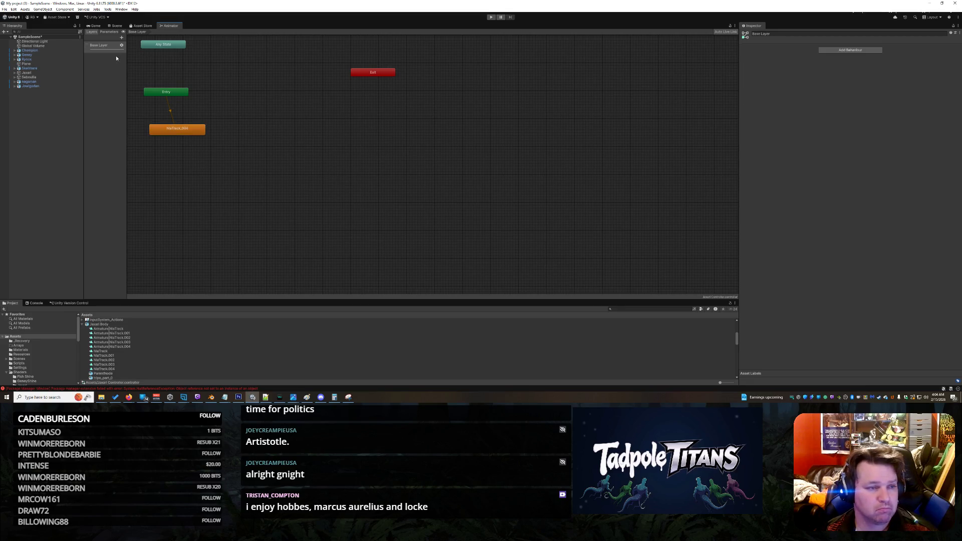
Close the Animator graph and select the Jaxari Body object in the Hierarchy.
{"action": "right_click", "coordinate": [173, 26]}
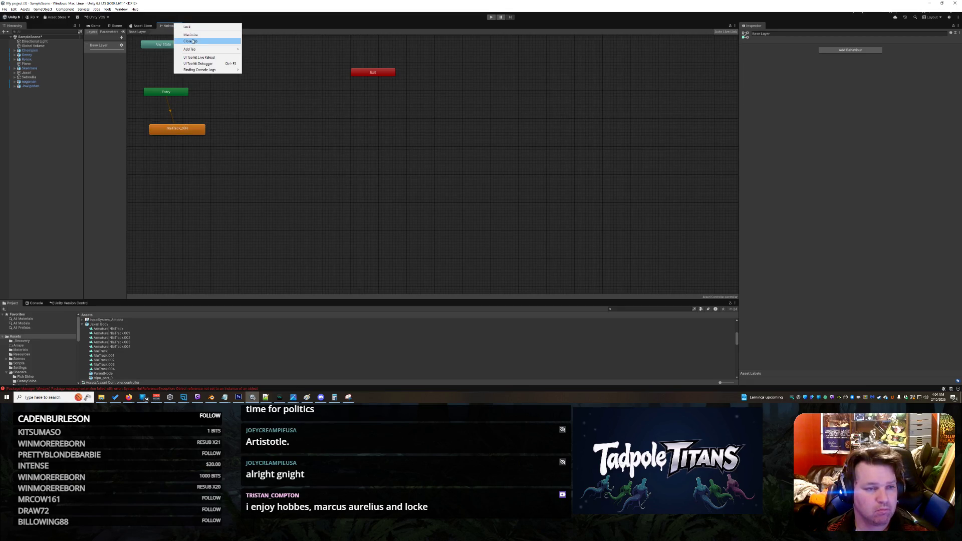
{"action": "left_click", "coordinate": [200, 42]}
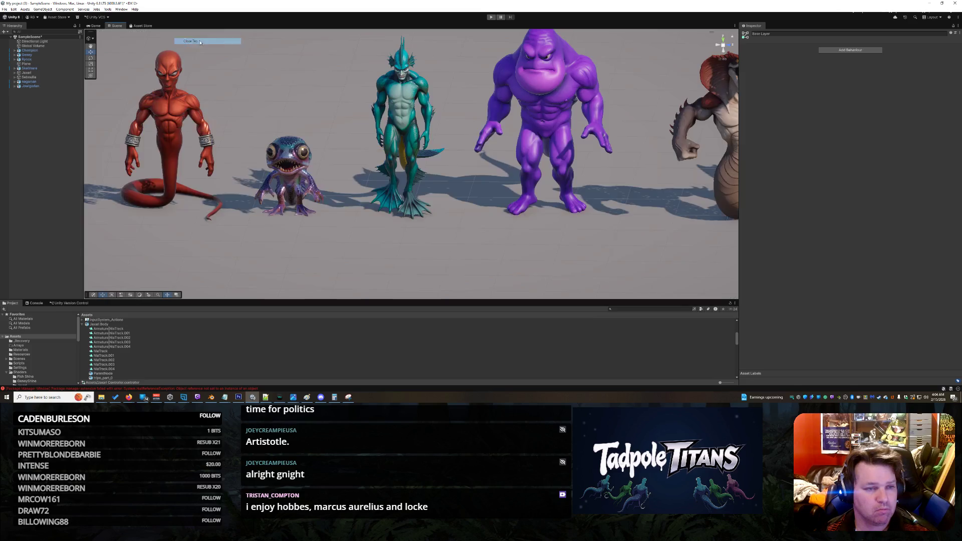
{"action": "left_click", "coordinate": [406, 111]}
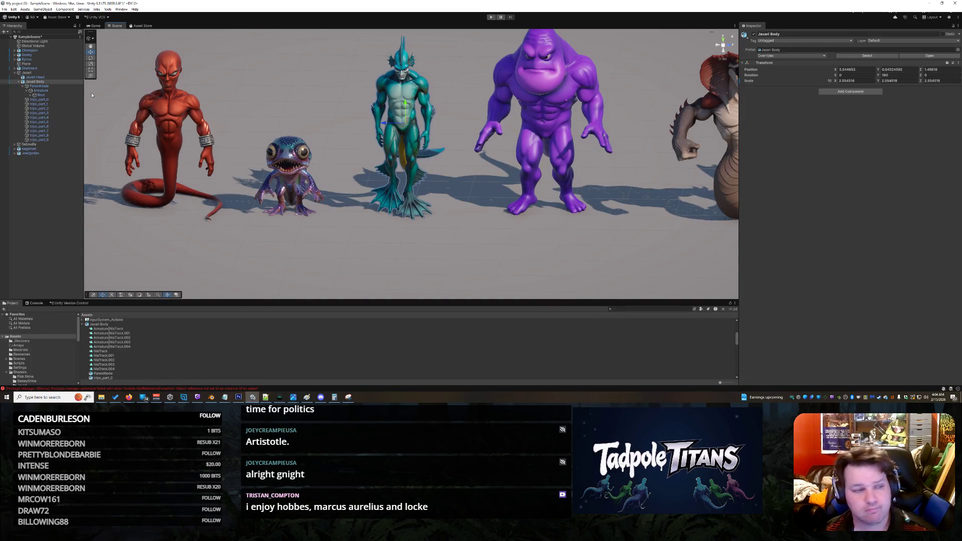
{"action": "left_click", "coordinate": [41, 90]}
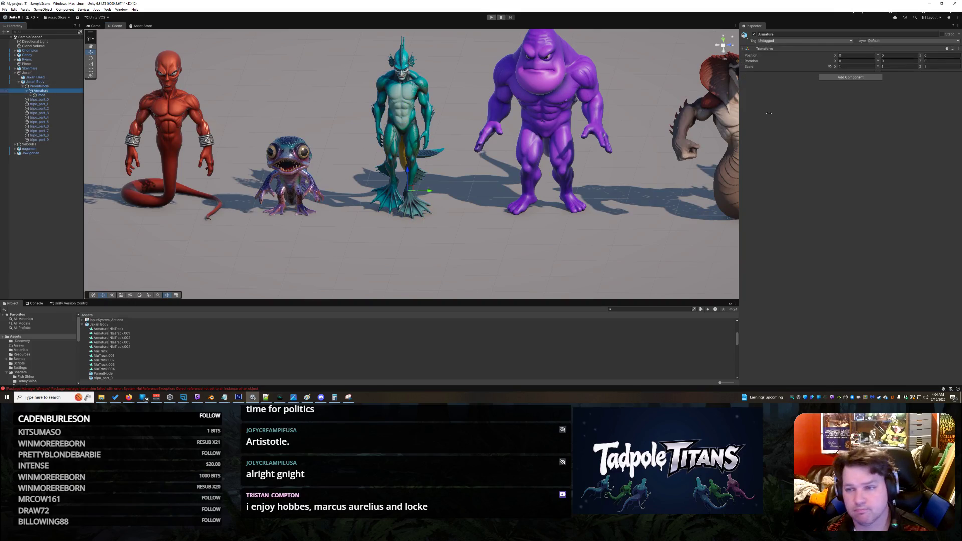
{"action": "left_click", "coordinate": [40, 95]}
{"action": "left_click", "coordinate": [44, 87]}
{"action": "left_click", "coordinate": [42, 82]}
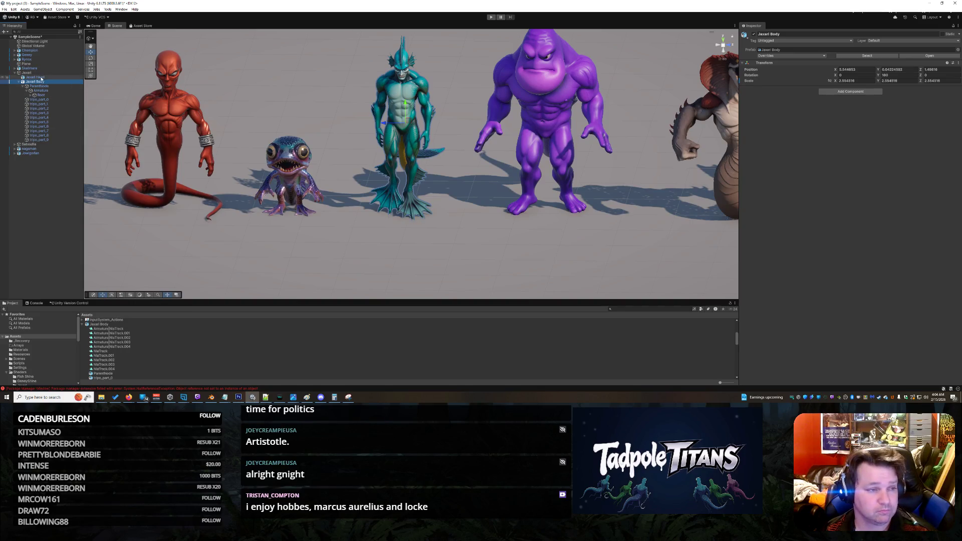
{"action": "left_click", "coordinate": [32, 73]}
{"action": "left_click", "coordinate": [38, 82]}
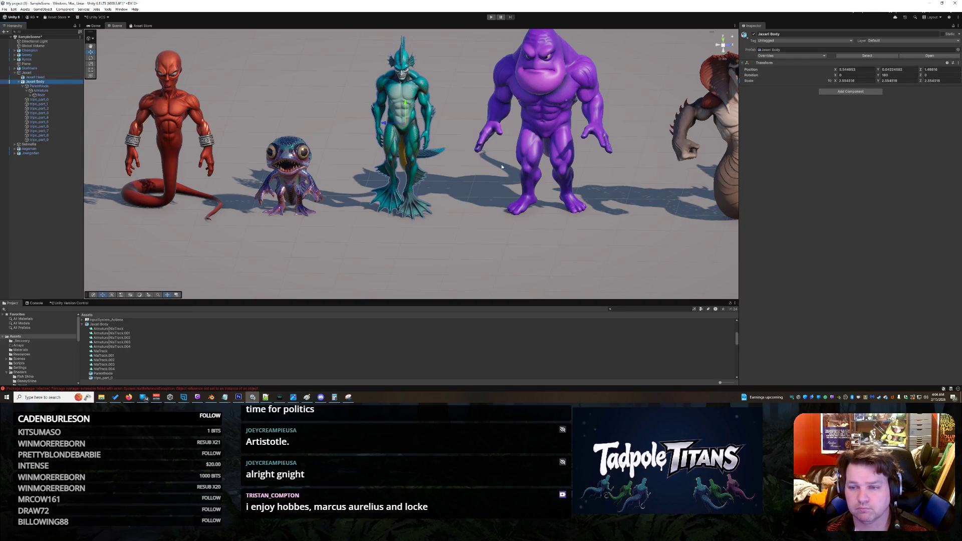
Add an Animation component to Jaxari Body using the NlaTrack.004 clip.
{"action": "left_click", "coordinate": [851, 91]}
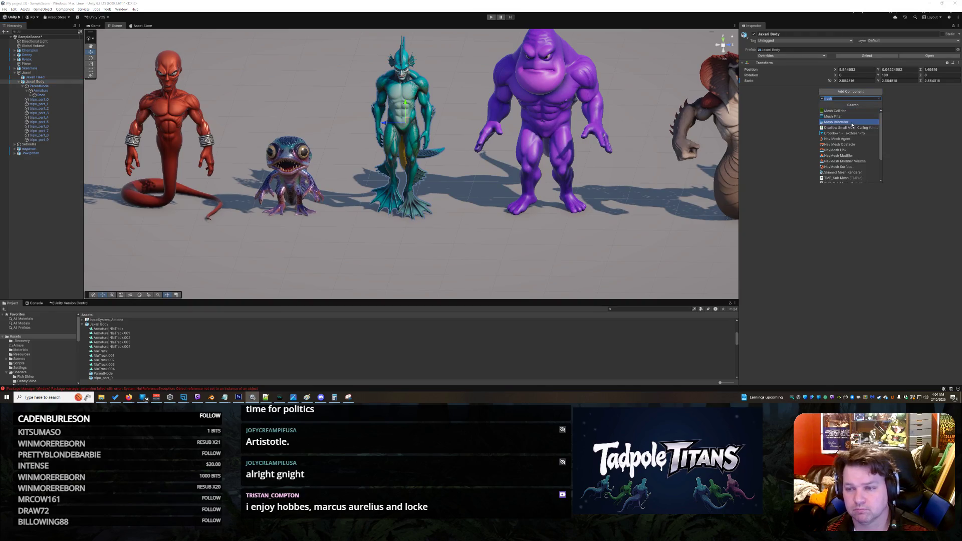
{"action": "type", "text": "ani"}
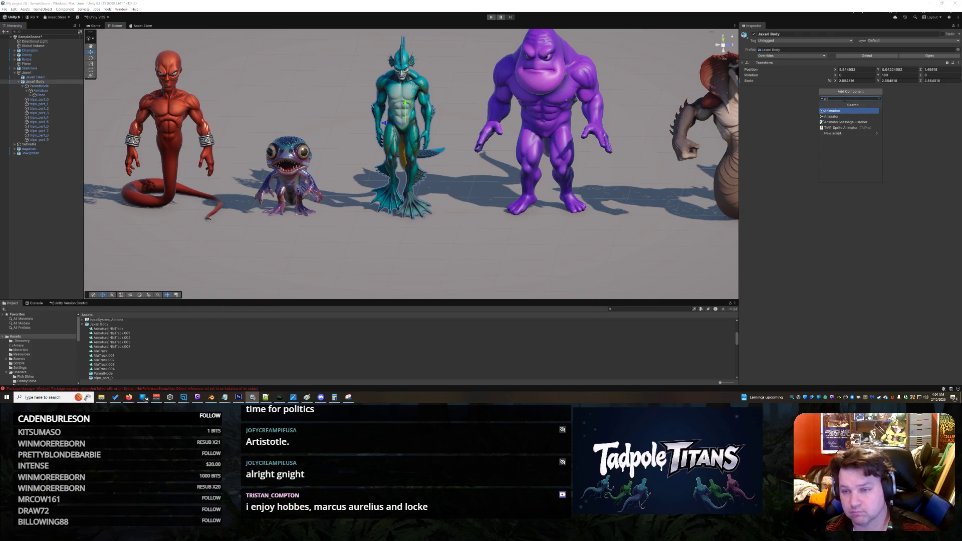
{"action": "left_click", "coordinate": [840, 111]}
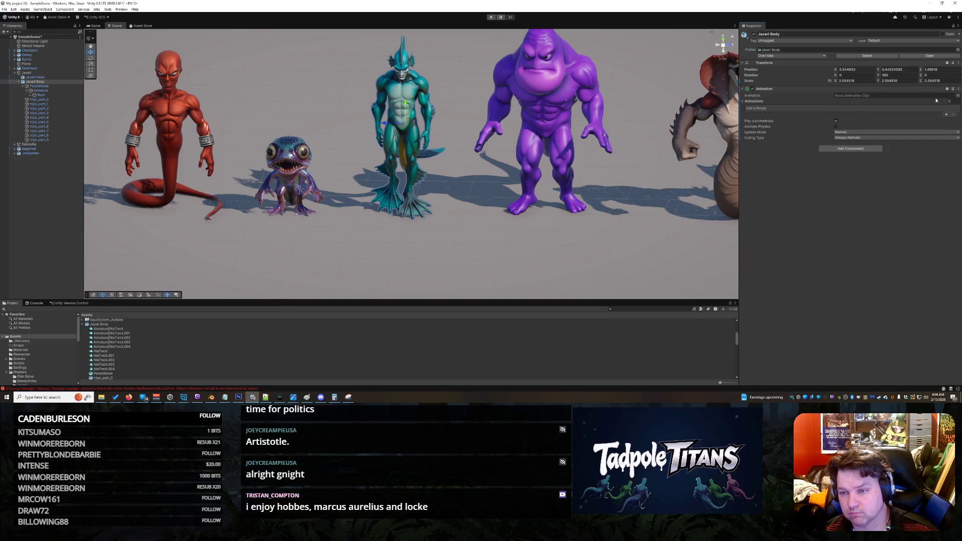
{"action": "left_click", "coordinate": [955, 100]}
{"action": "left_click", "coordinate": [476, 197]}
{"action": "key", "text": "Right"}
{"action": "key", "text": "Right"}
{"action": "key", "text": "Right"}
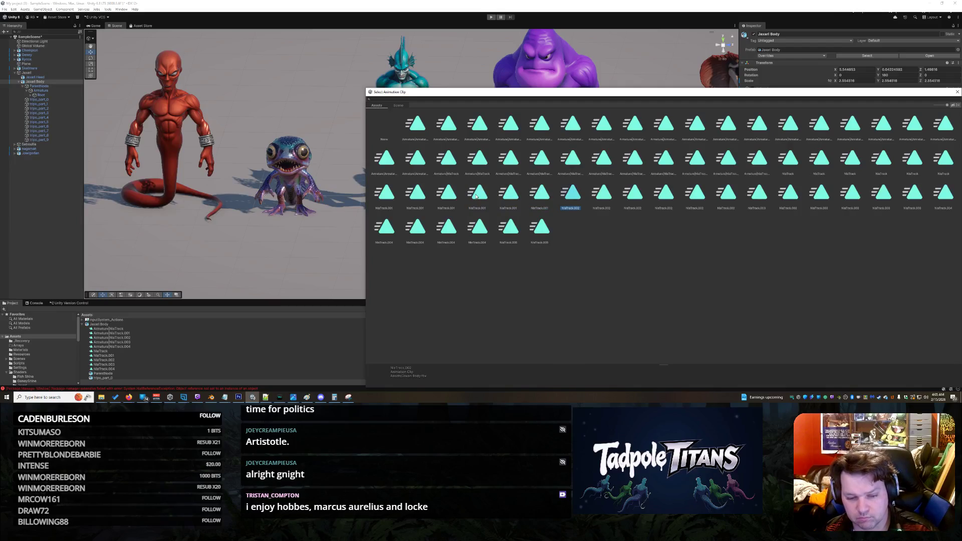
{"action": "key", "text": "Right"}
{"action": "key", "text": "Right"}
{"action": "key", "text": "Right"}
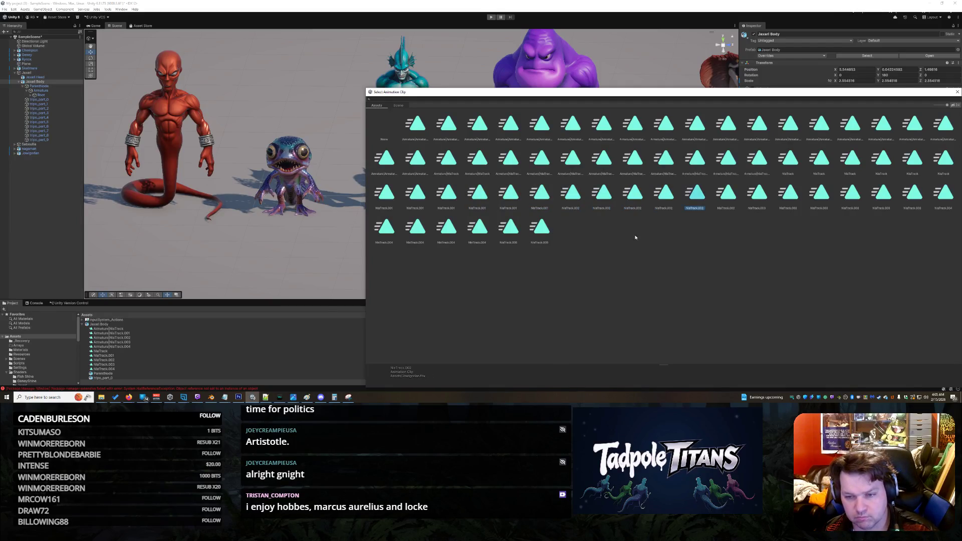
{"action": "key", "text": "Right"}
{"action": "key", "text": "Right"}
{"action": "key", "text": "Right"}
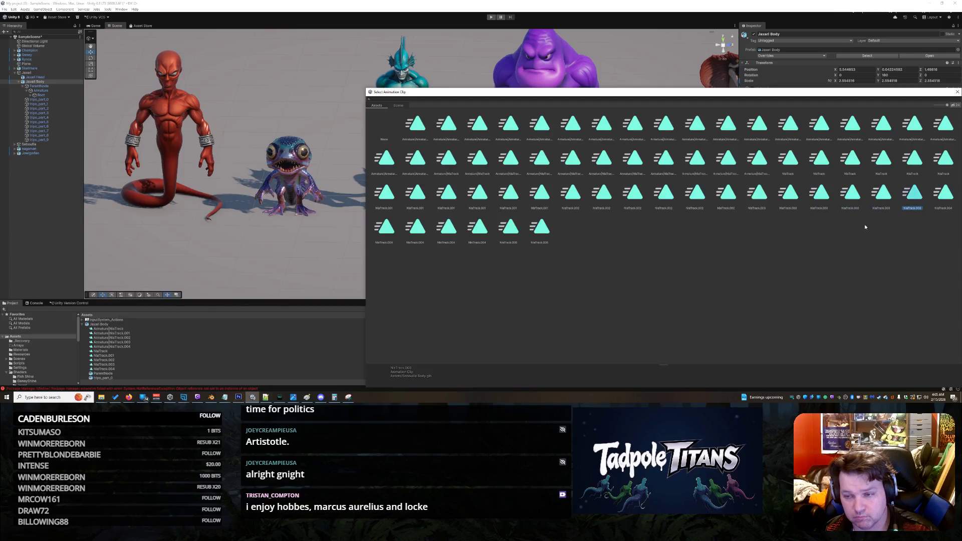
{"action": "key", "text": "Right"}
{"action": "key", "text": "Up"}
{"action": "key", "text": "Down"}
{"action": "key", "text": "Left"}
{"action": "key", "text": "Left"}
{"action": "key", "text": "Left"}
{"action": "key", "text": "Left"}
{"action": "key", "text": "Left"}
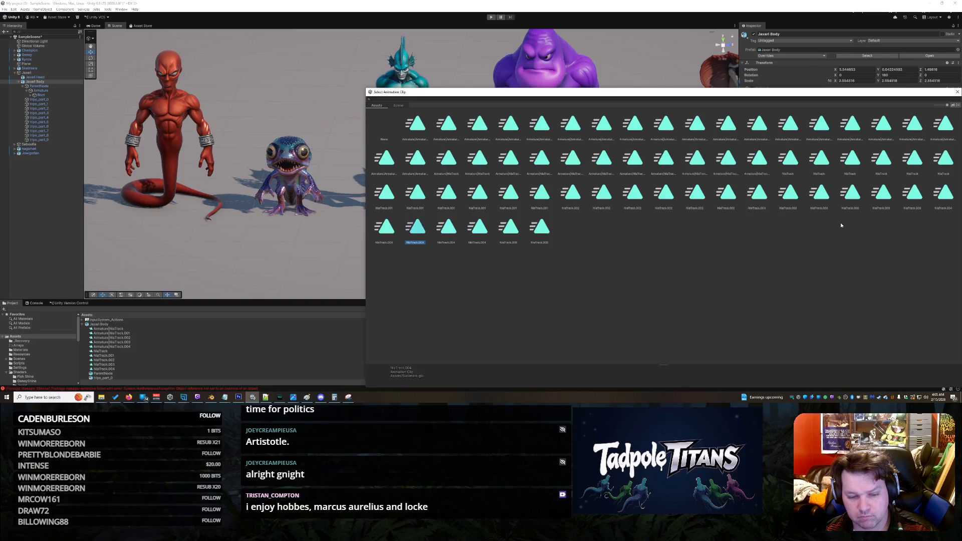
{"action": "key", "text": "Left"}
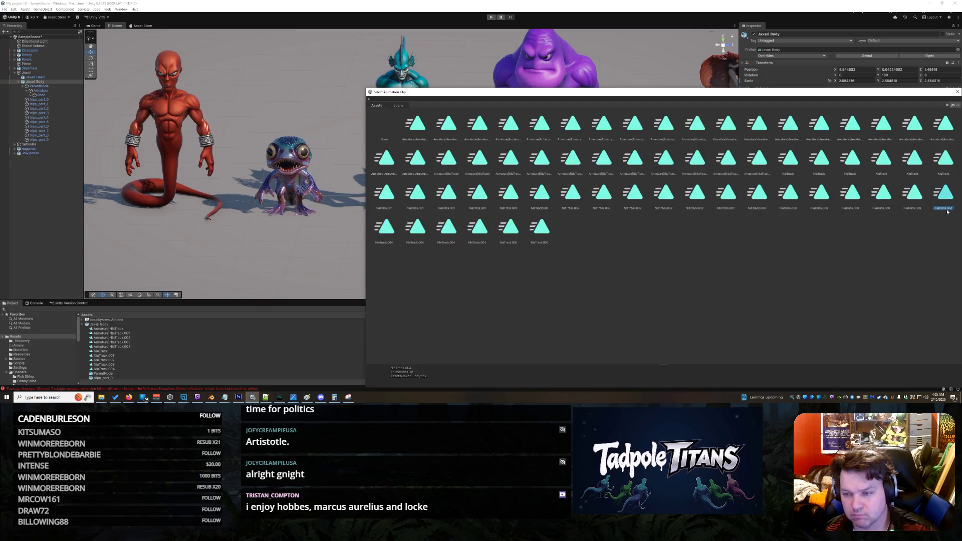
{"action": "double_click", "coordinate": [949, 206]}
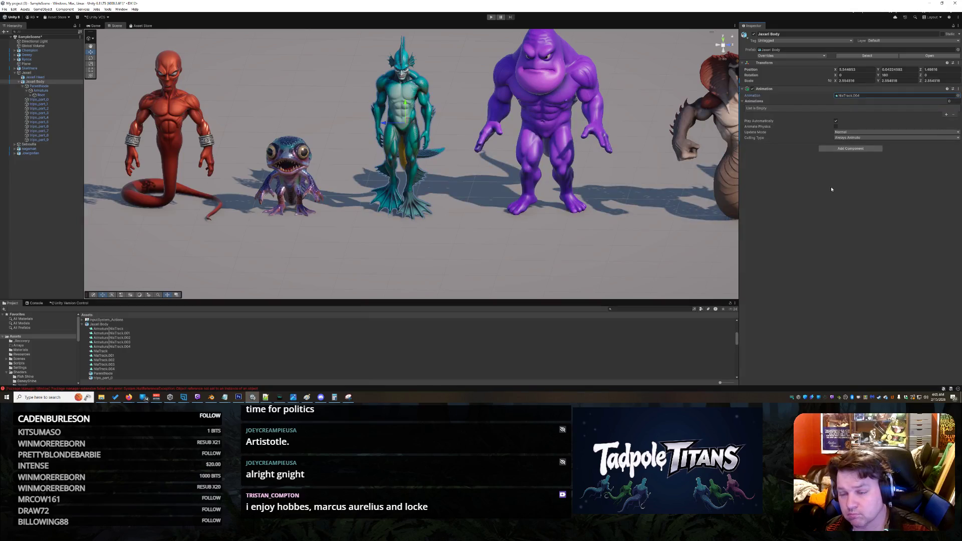
Add an Animator component to Jaxari Body with Jaxari Controller as its controller.
{"action": "left_click", "coordinate": [850, 149]}
{"action": "key", "text": "Down"}
{"action": "key", "text": "Return"}
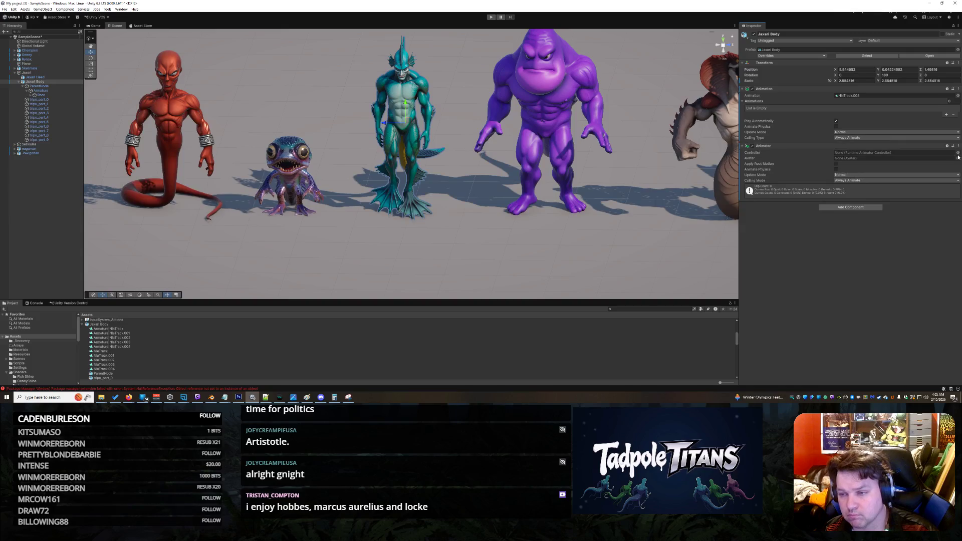
{"action": "left_click", "coordinate": [957, 152]}
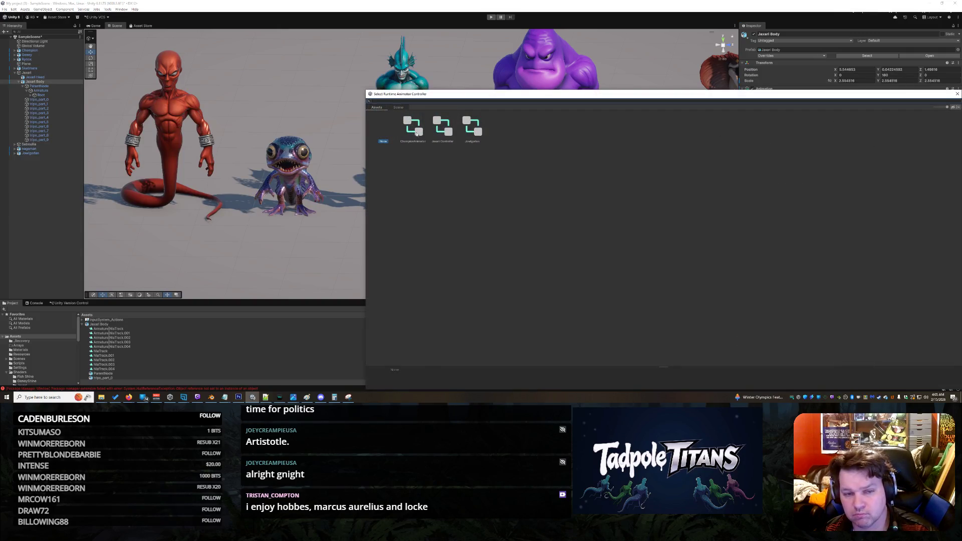
{"action": "double_click", "coordinate": [440, 128]}
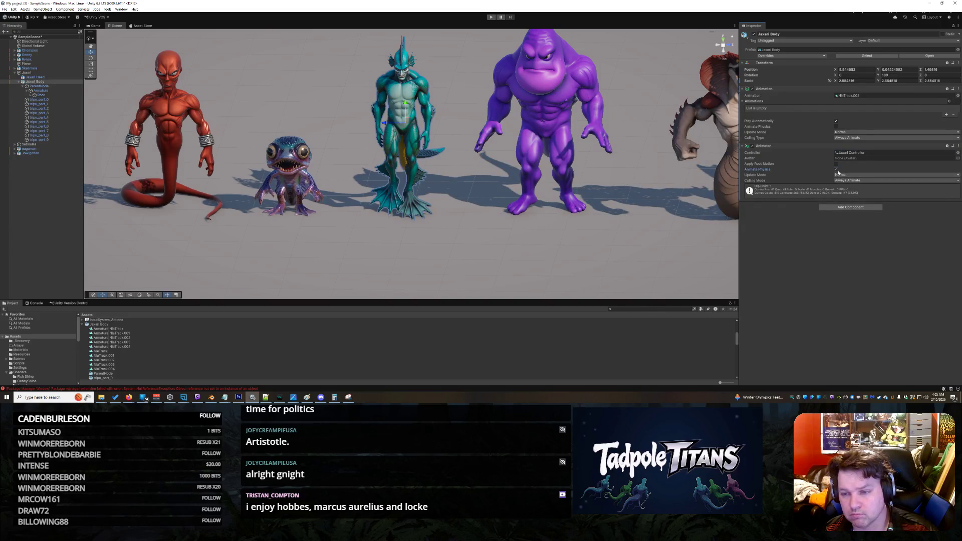
{"action": "left_click", "coordinate": [550, 251]}
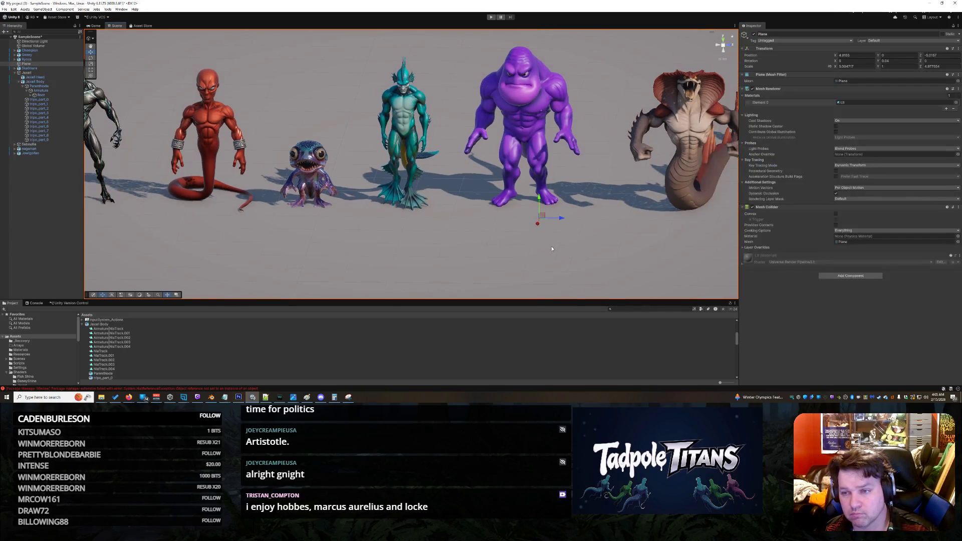
{"action": "left_click", "coordinate": [491, 18]}
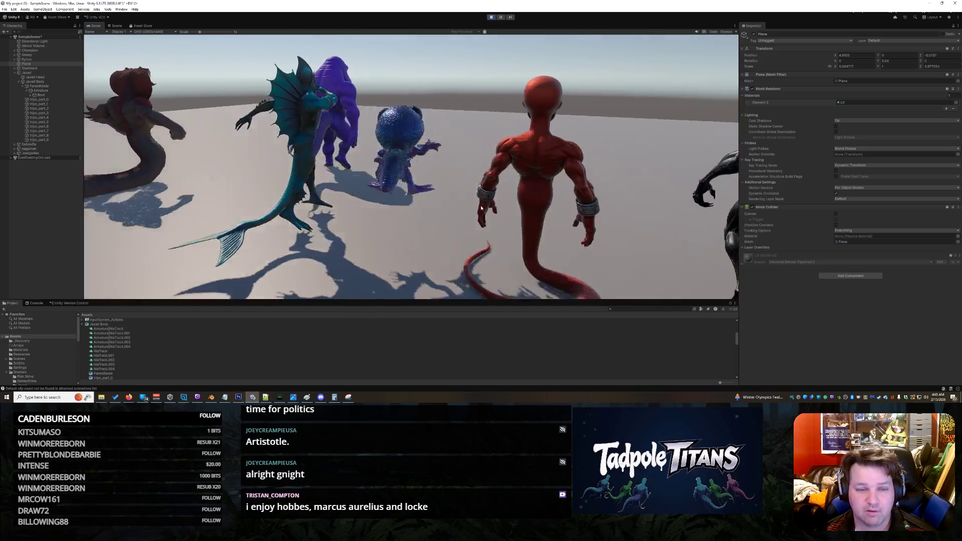
{"action": "key", "text": "ctrl+s"}
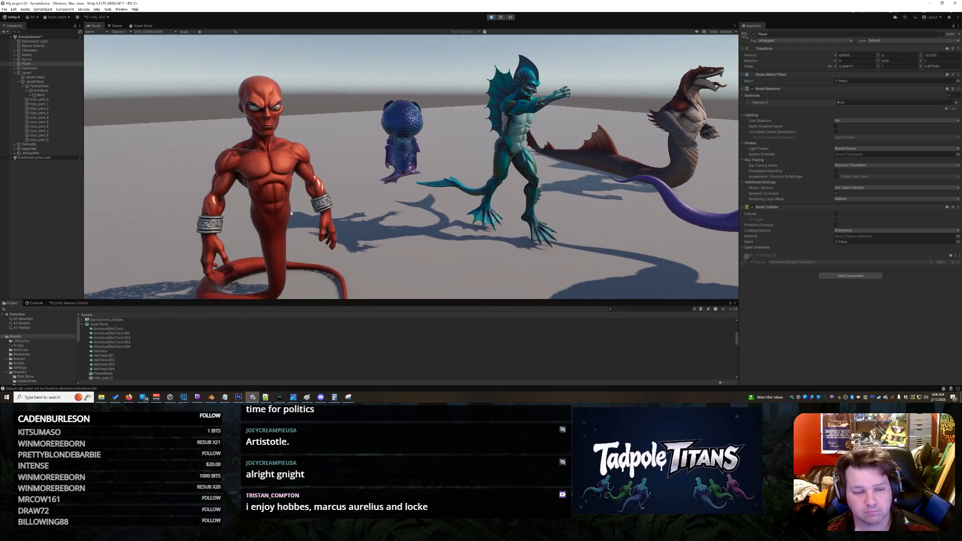
{"action": "left_click", "coordinate": [489, 18]}
{"action": "scroll", "coordinate": [487, 222], "scroll_direction": "up", "scroll_amount": 3}
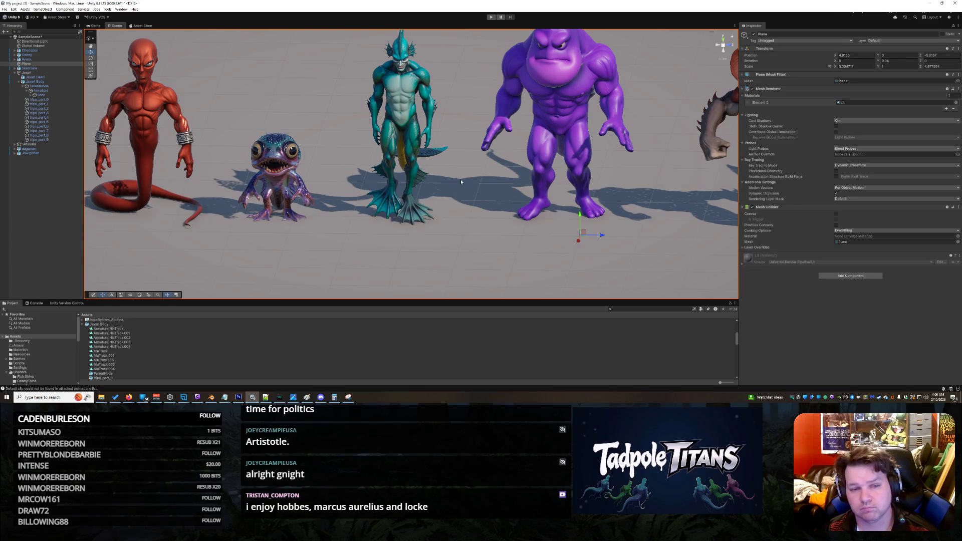
Pan along the creature lineup, select the teal creature, and zoom in behind it.
{"action": "left_click_drag", "start_coordinate": [491, 213], "coordinate": [383, 230]}
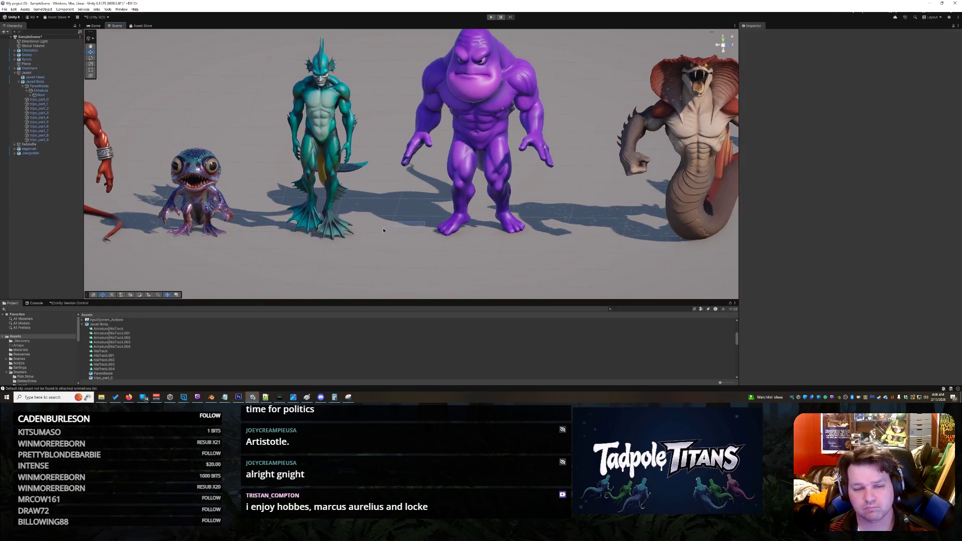
{"action": "mouse_move", "coordinate": [424, 202]}
{"action": "left_mouse_down"}
{"action": "mouse_move", "coordinate": [413, 190]}
{"action": "mouse_move", "coordinate": [444, 160]}
{"action": "mouse_move", "coordinate": [505, 134]}
{"action": "mouse_move", "coordinate": [451, 136]}
{"action": "mouse_move", "coordinate": [325, 195]}
{"action": "left_mouse_up"}
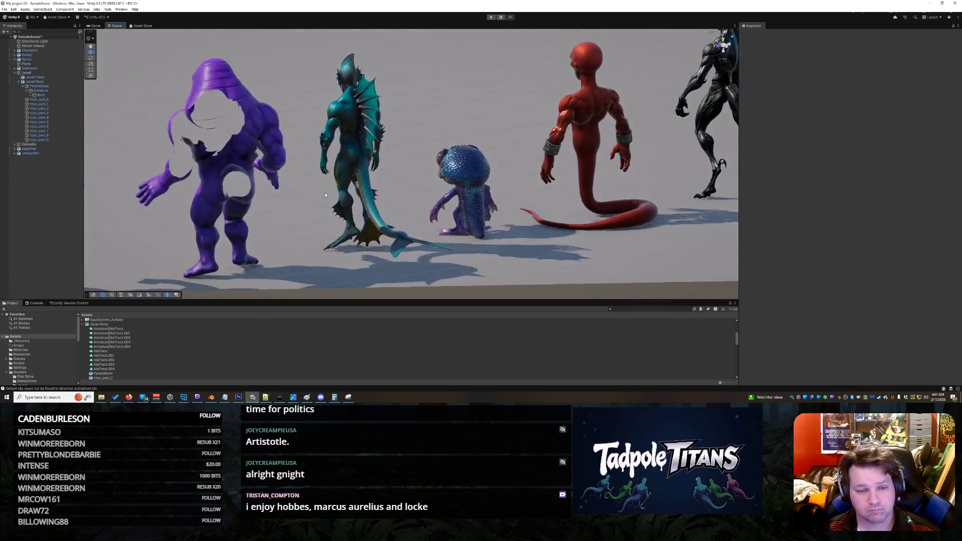
{"action": "left_click", "coordinate": [367, 183]}
{"action": "scroll", "coordinate": [371, 182], "scroll_direction": "up", "scroll_amount": 5}
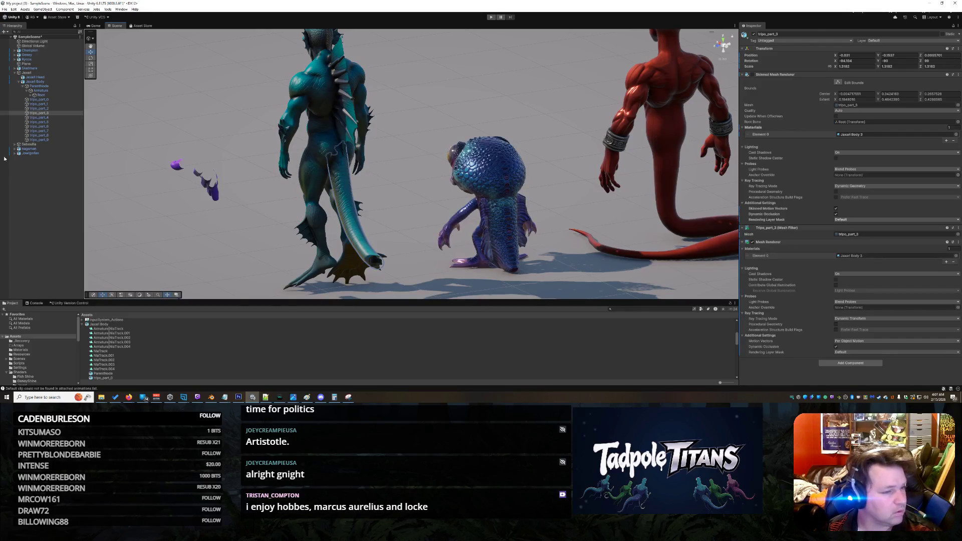
Expand Root and Hip, drag tripo_part_3 onto the Waist bone, and copy the resulting warning text.
{"action": "left_click", "coordinate": [40, 95]}
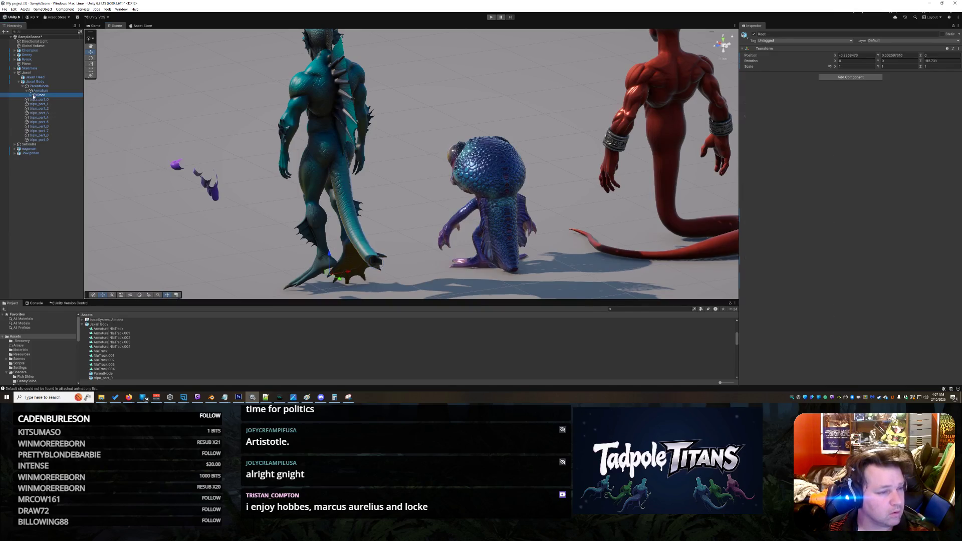
{"action": "left_click", "coordinate": [31, 95]}
{"action": "left_click", "coordinate": [35, 99]}
{"action": "left_click", "coordinate": [49, 104]}
{"action": "left_click", "coordinate": [50, 108]}
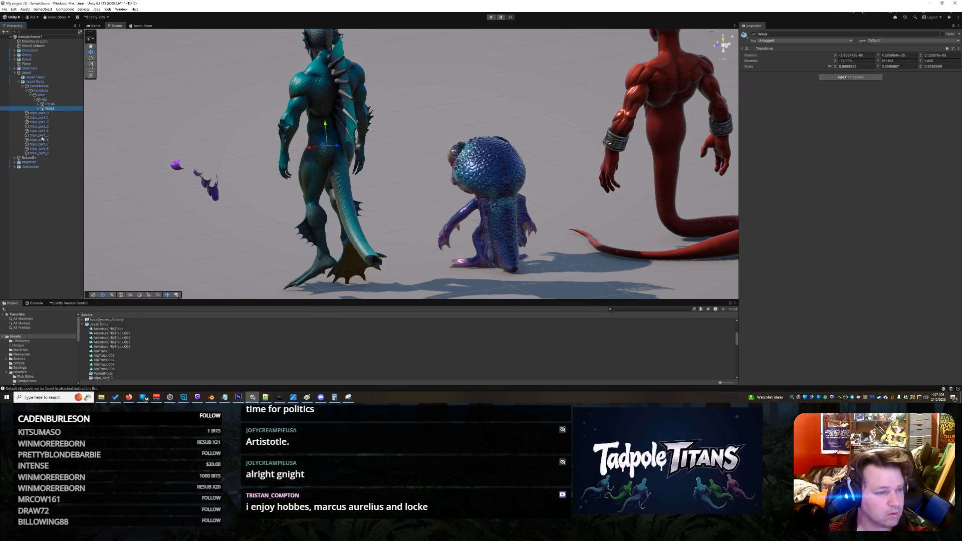
{"action": "left_click_drag", "start_coordinate": [48, 127], "coordinate": [53, 110]}
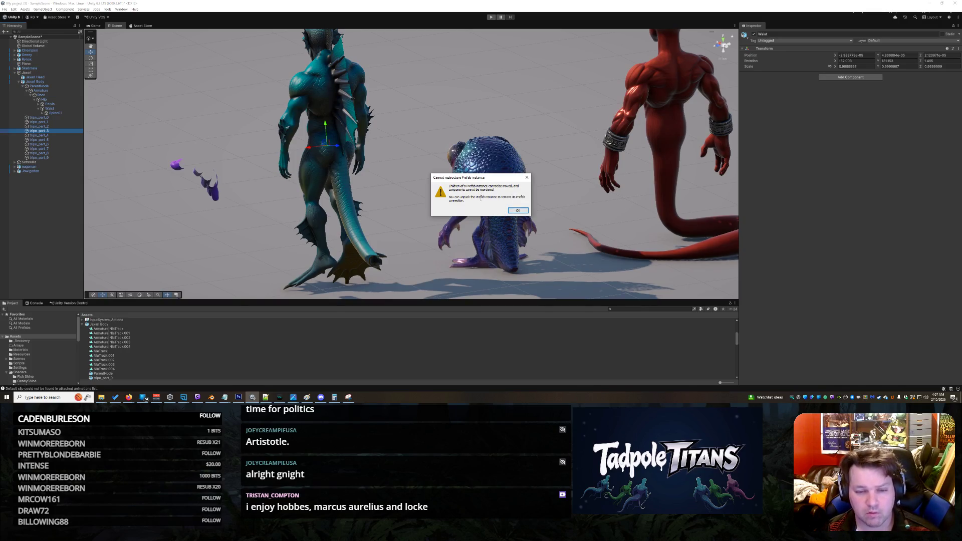
{"action": "mouse_move", "coordinate": [526, 202]}
{"action": "left_mouse_down"}
{"action": "mouse_move", "coordinate": [451, 196]}
{"action": "mouse_move", "coordinate": [442, 179]}
{"action": "left_mouse_up"}
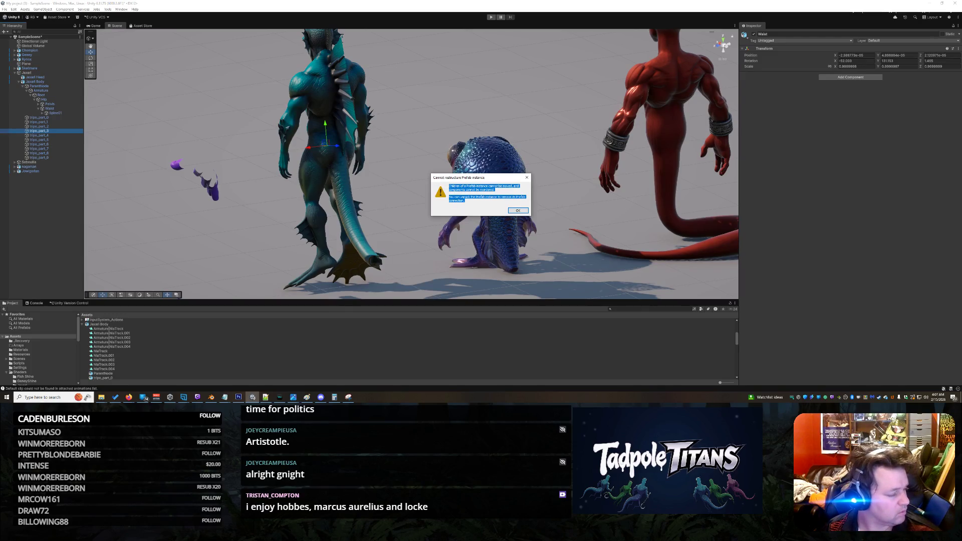
{"action": "key", "text": "alt+Tab"}
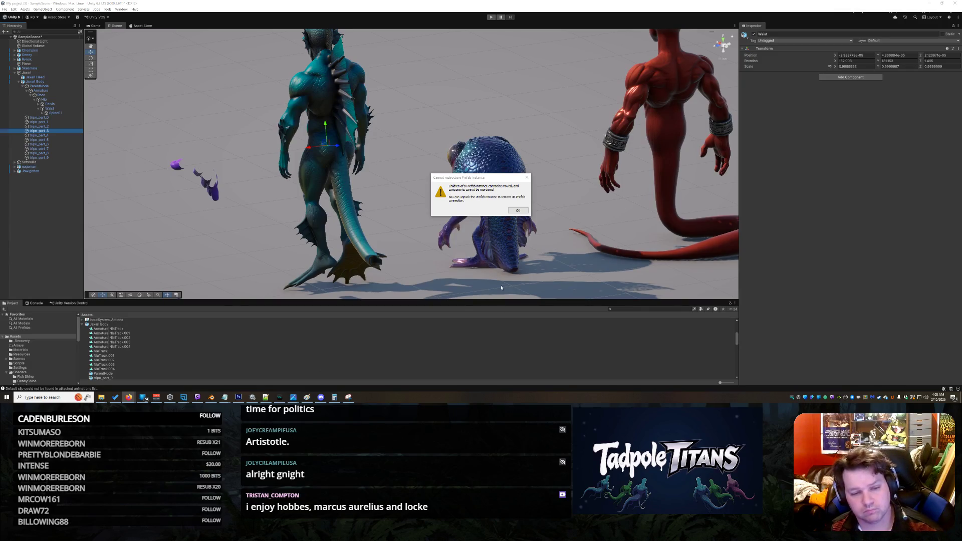
Dismiss the prefab warning and inspect the body model's NlaTrack clip and tripo_part_3 mesh.
{"action": "left_click", "coordinate": [517, 211]}
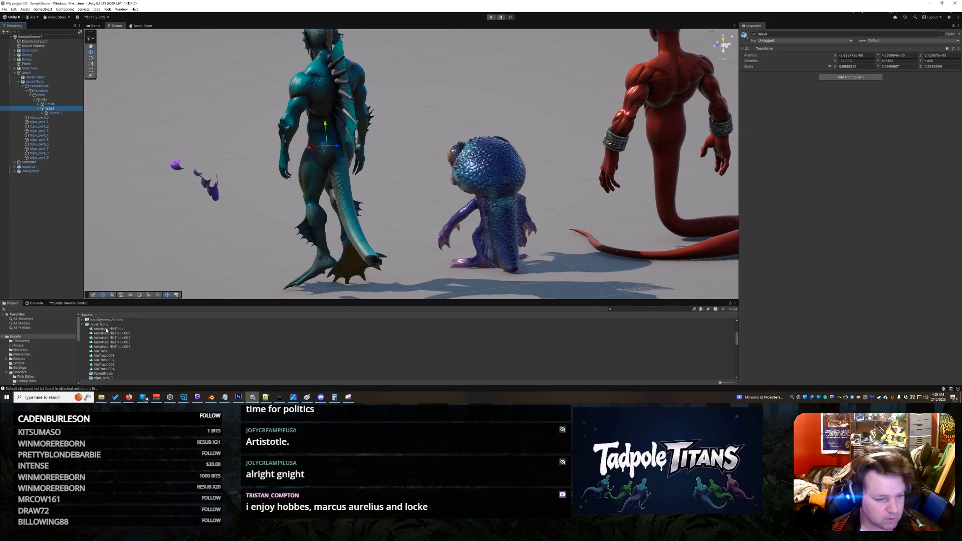
{"action": "left_click", "coordinate": [107, 329]}
{"action": "scroll", "coordinate": [115, 345], "scroll_direction": "down", "scroll_amount": 10}
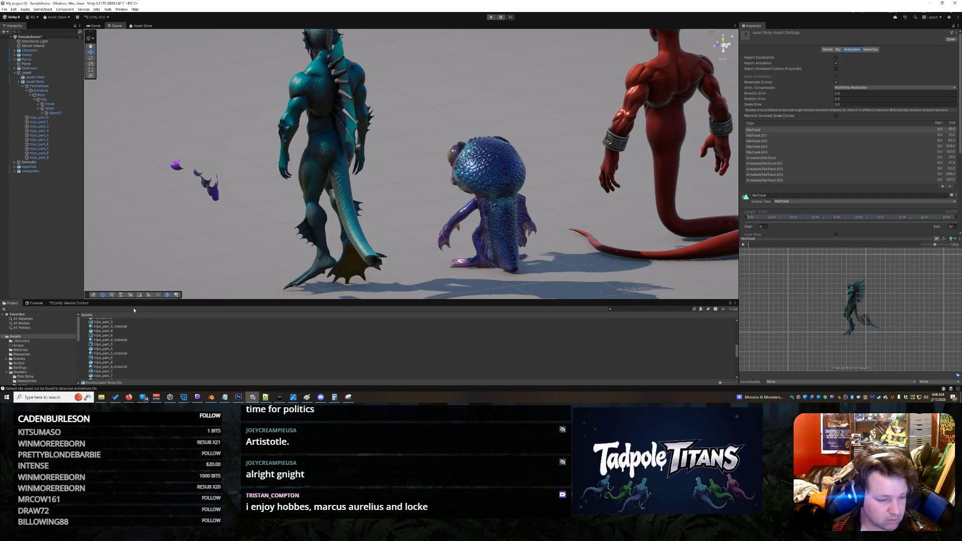
{"action": "left_click_drag", "start_coordinate": [136, 301], "coordinate": [131, 268]}
{"action": "scroll", "coordinate": [113, 325], "scroll_direction": "up", "scroll_amount": 2}
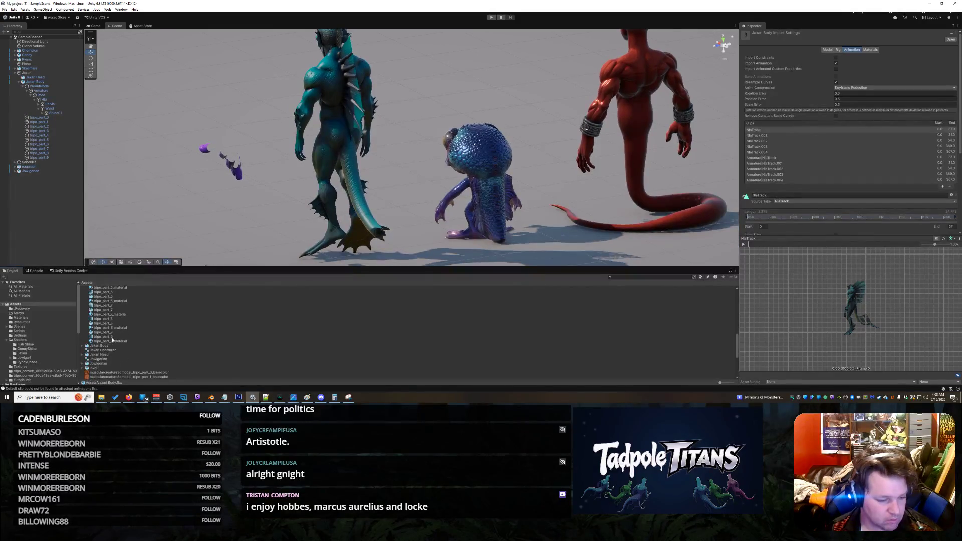
{"action": "scroll", "coordinate": [115, 330], "scroll_direction": "up", "scroll_amount": 3}
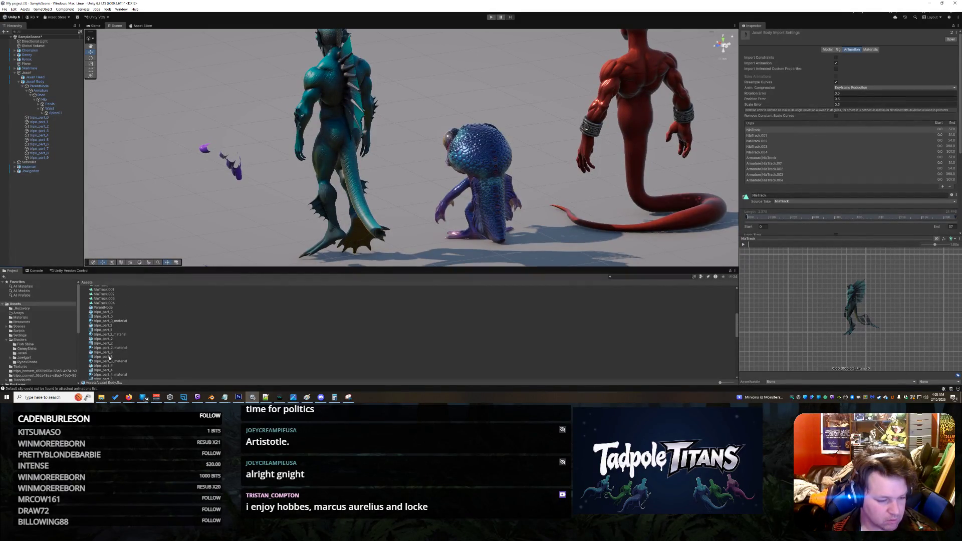
{"action": "left_click", "coordinate": [109, 352]}
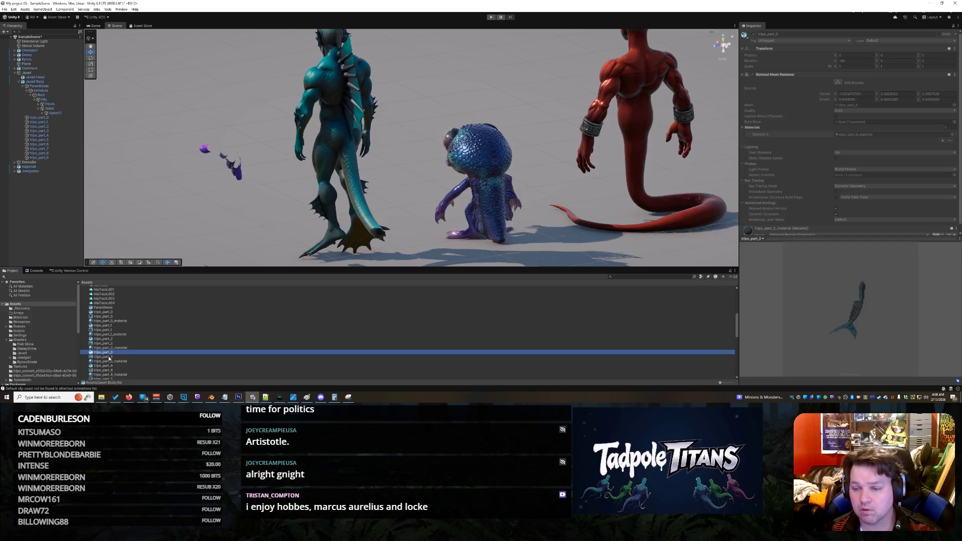
{"action": "scroll", "coordinate": [110, 357], "scroll_direction": "up", "scroll_amount": 3}
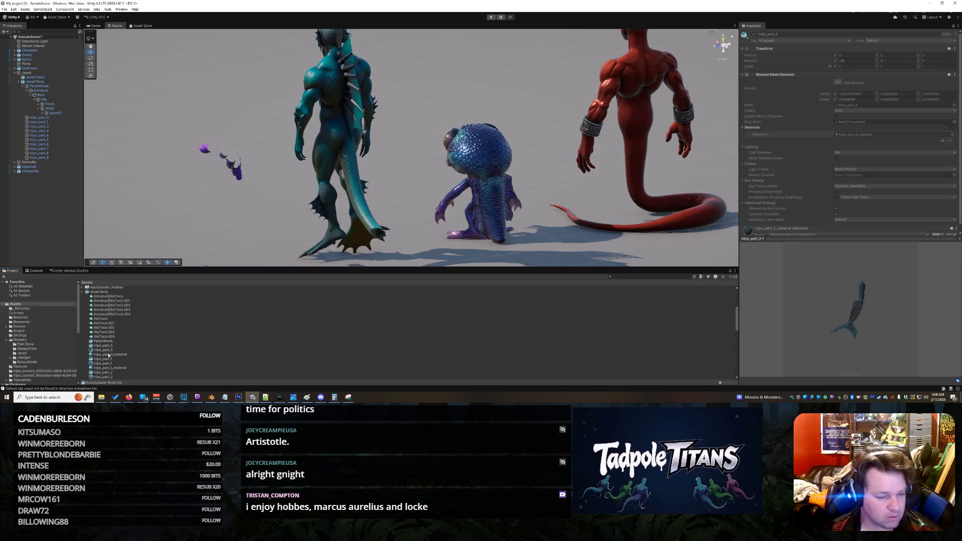
{"action": "scroll", "coordinate": [109, 354], "scroll_direction": "down", "scroll_amount": 5}
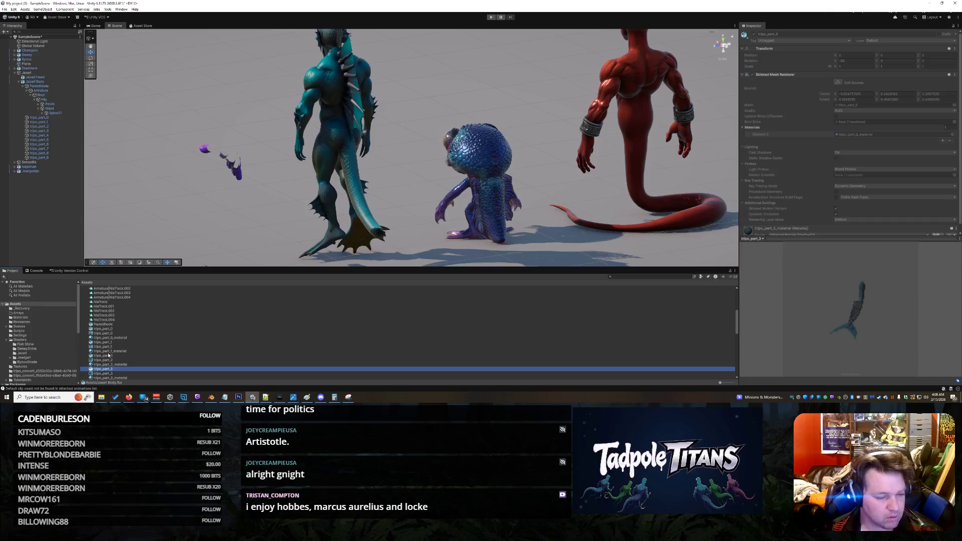
{"action": "scroll", "coordinate": [109, 354], "scroll_direction": "down", "scroll_amount": 5}
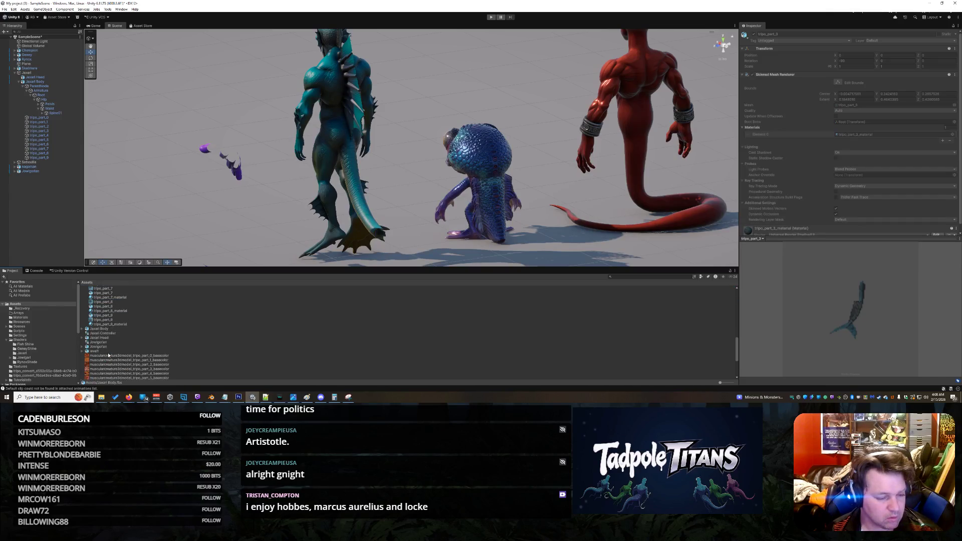
Expand the fbx body model, view its import settings, then inspect the glb copy.
{"action": "left_click", "coordinate": [83, 329]}
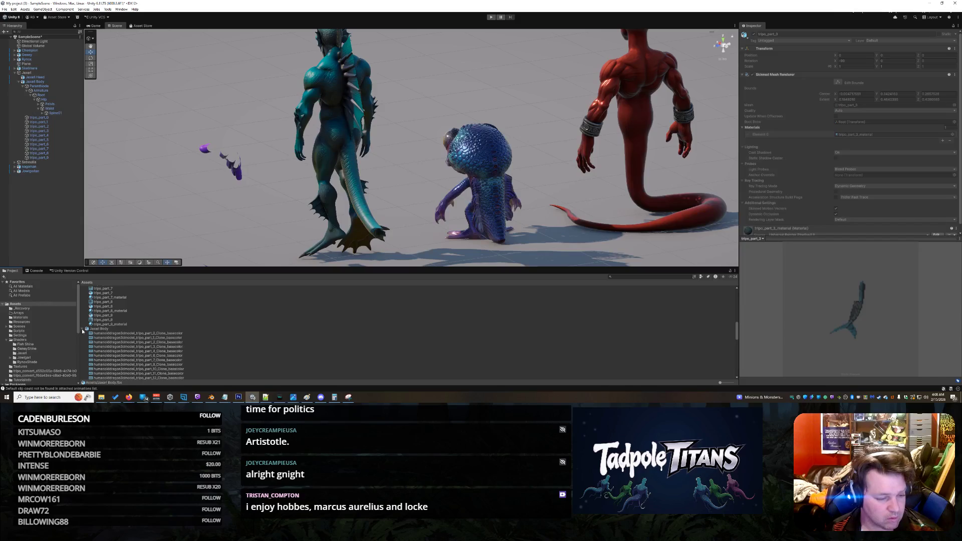
{"action": "scroll", "coordinate": [117, 334], "scroll_direction": "down", "scroll_amount": 10}
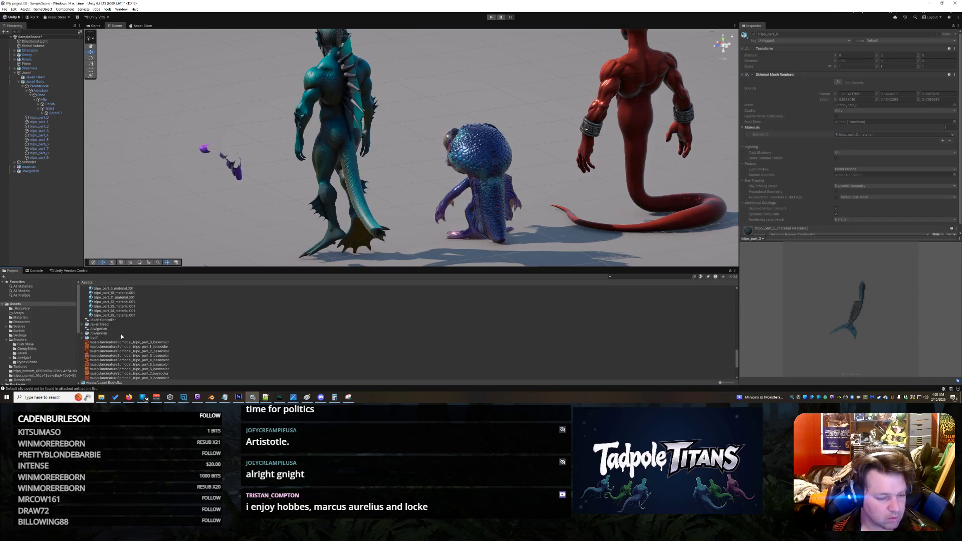
{"action": "scroll", "coordinate": [121, 333], "scroll_direction": "up", "scroll_amount": 5}
{"action": "left_click", "coordinate": [104, 312]}
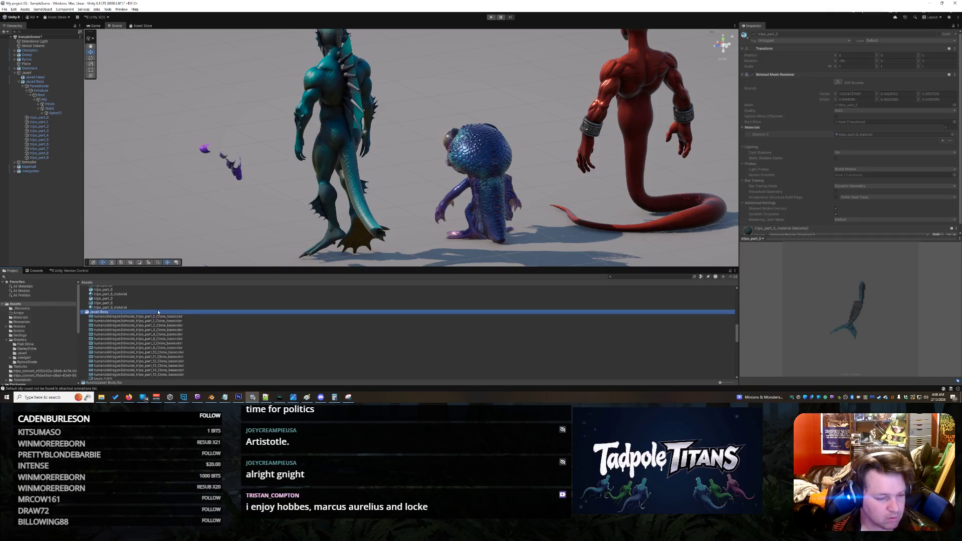
{"action": "scroll", "coordinate": [133, 347], "scroll_direction": "up", "scroll_amount": 2}
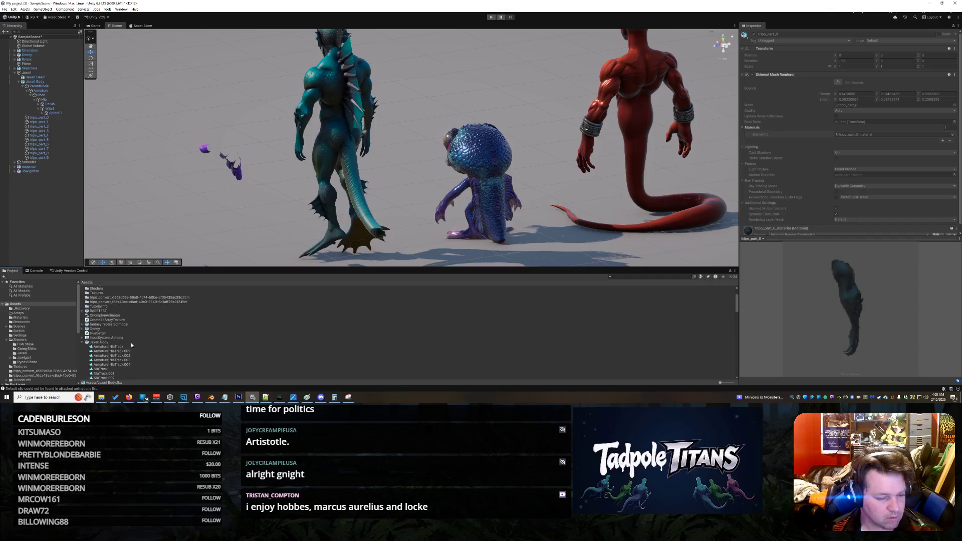
{"action": "left_click", "coordinate": [104, 343]}
{"action": "scroll", "coordinate": [103, 343], "scroll_direction": "down", "scroll_amount": 3}
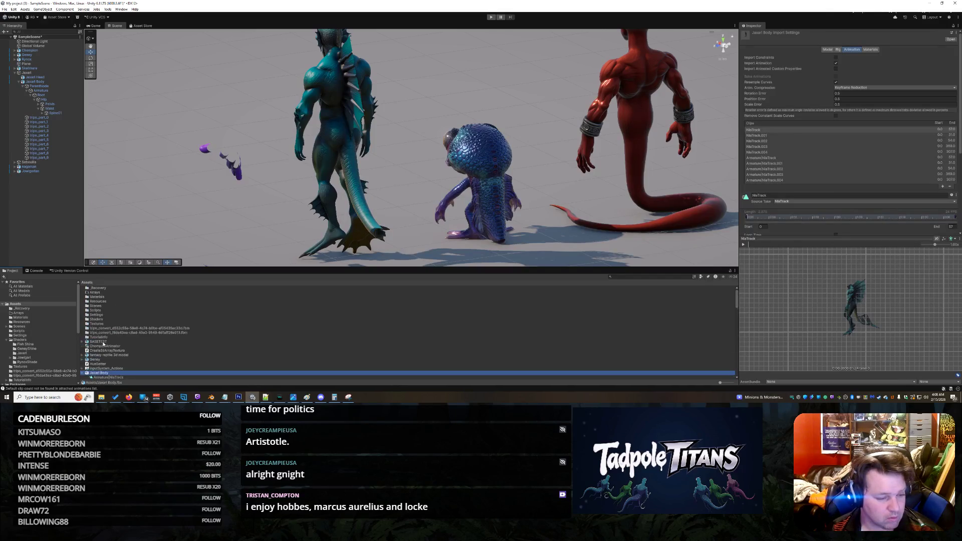
{"action": "left_click", "coordinate": [83, 306]}
{"action": "left_click", "coordinate": [99, 311]}
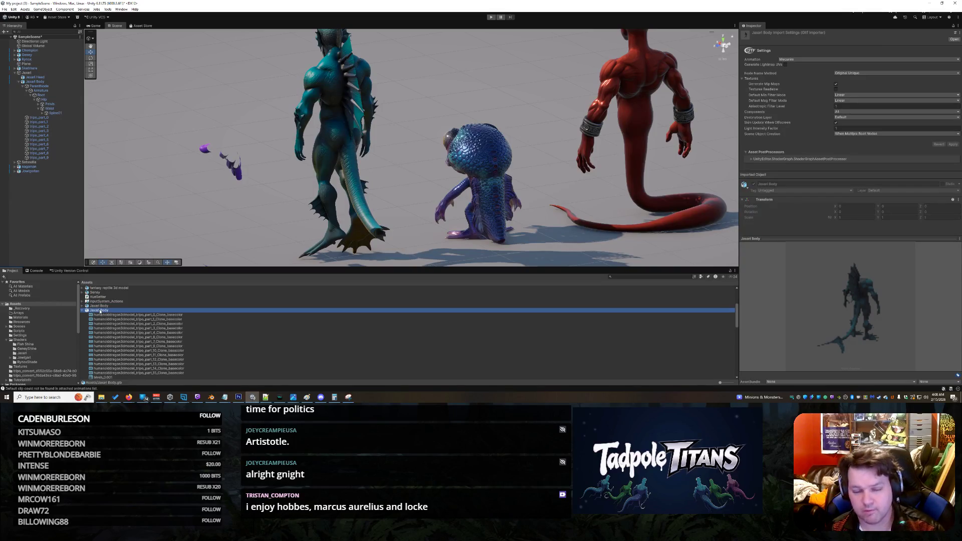
Select the creature body object and view it in a floating Properties window.
{"action": "left_click", "coordinate": [345, 132]}
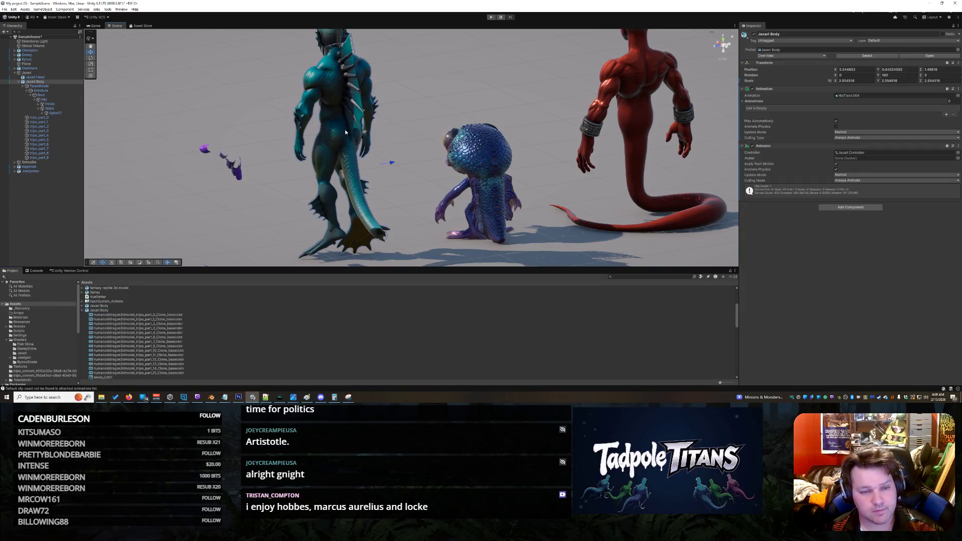
{"action": "left_click", "coordinate": [46, 83]}
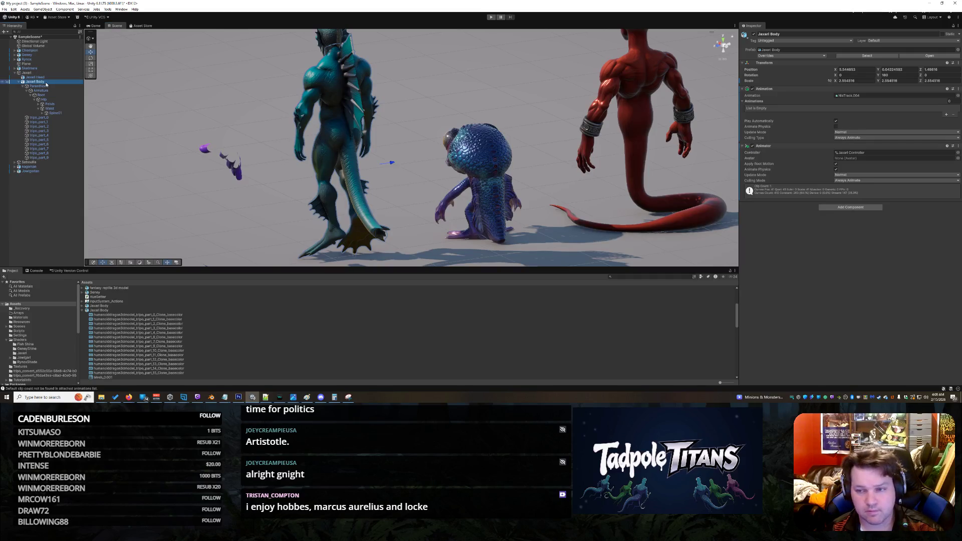
{"action": "right_click", "coordinate": [46, 84]}
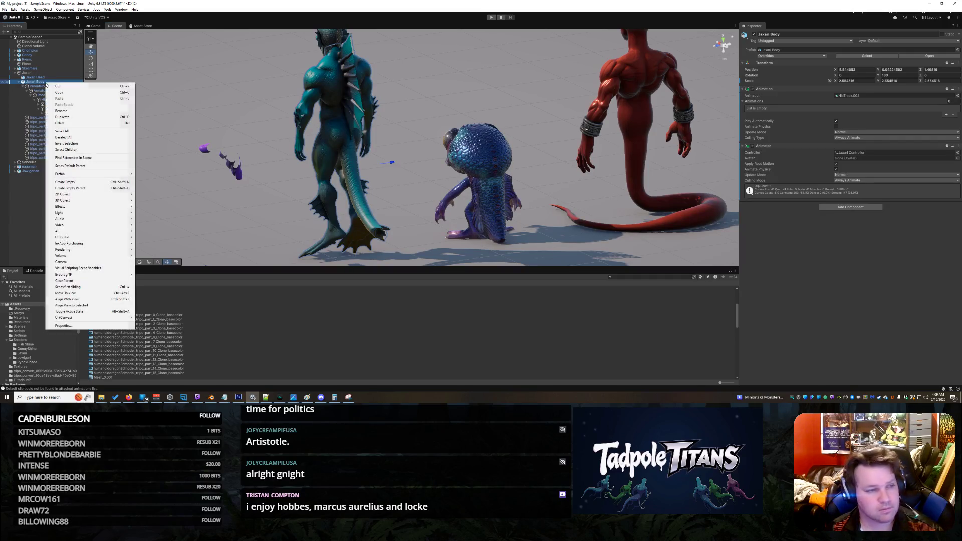
{"action": "left_click", "coordinate": [73, 326]}
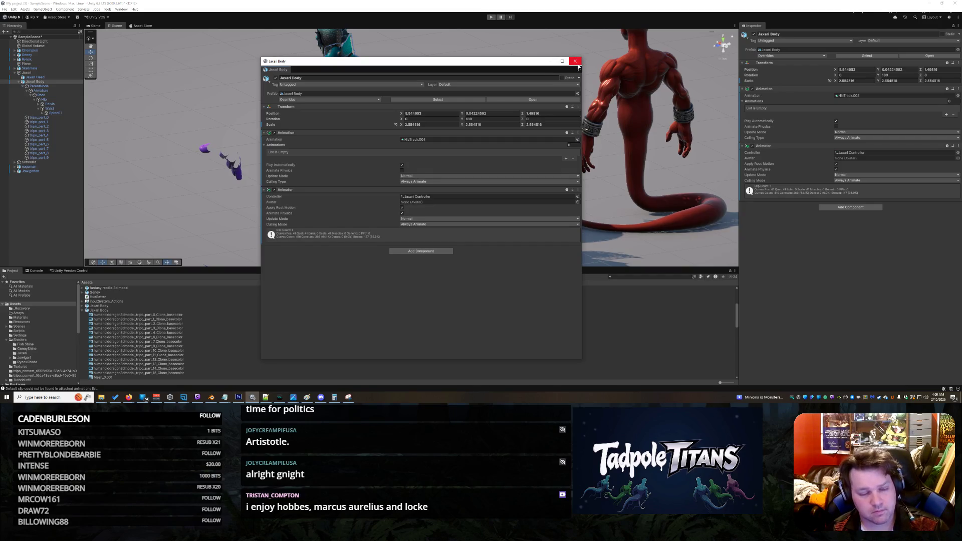
{"action": "left_click", "coordinate": [575, 61]}
Preview the body textures, check the animator controller and model clips, then select tripo_part_3.
{"action": "left_click", "coordinate": [142, 315]}
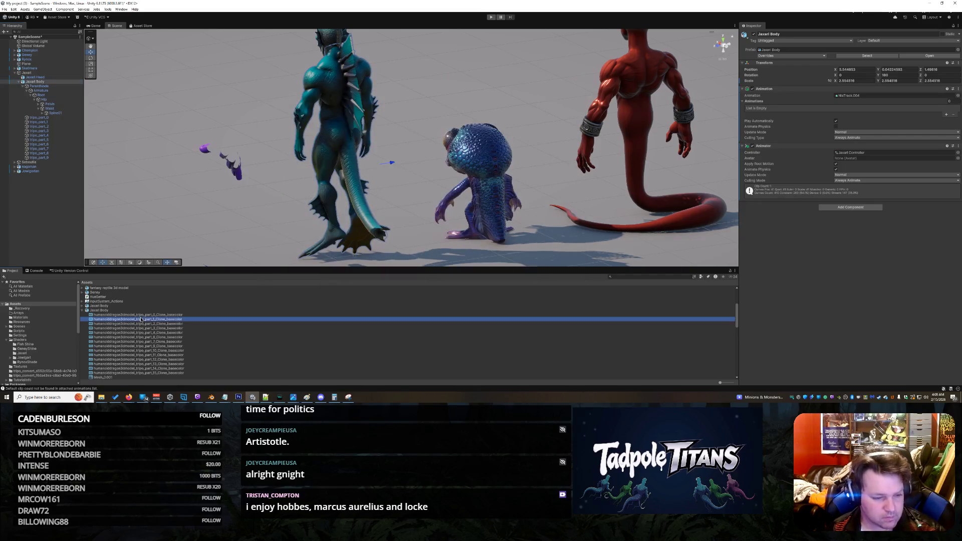
{"action": "left_click", "coordinate": [136, 338]}
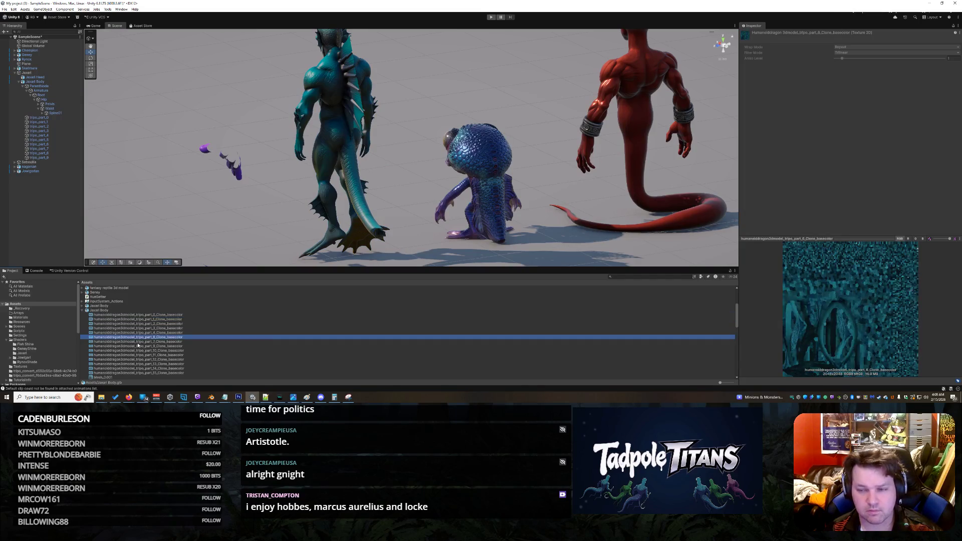
{"action": "left_click", "coordinate": [83, 311]}
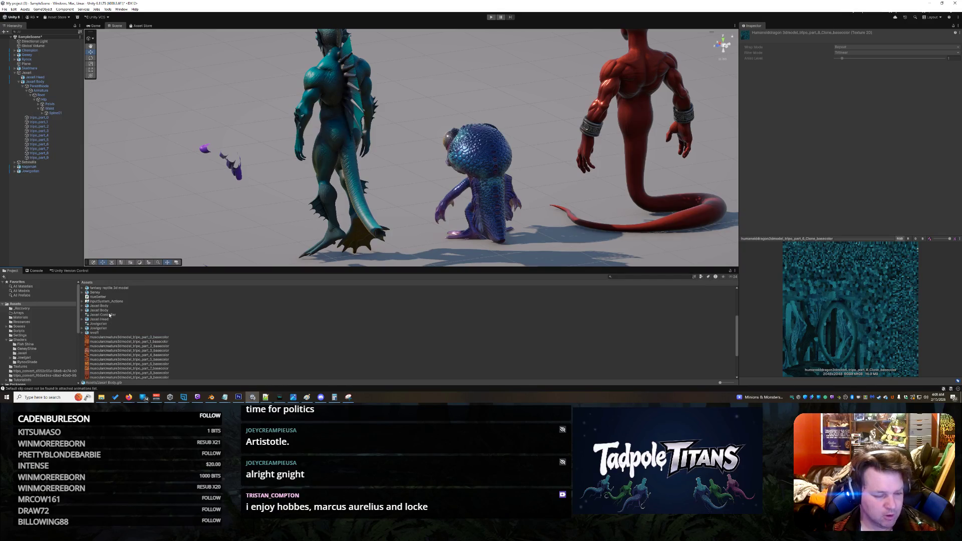
{"action": "left_click", "coordinate": [110, 315]}
{"action": "left_click", "coordinate": [111, 310]}
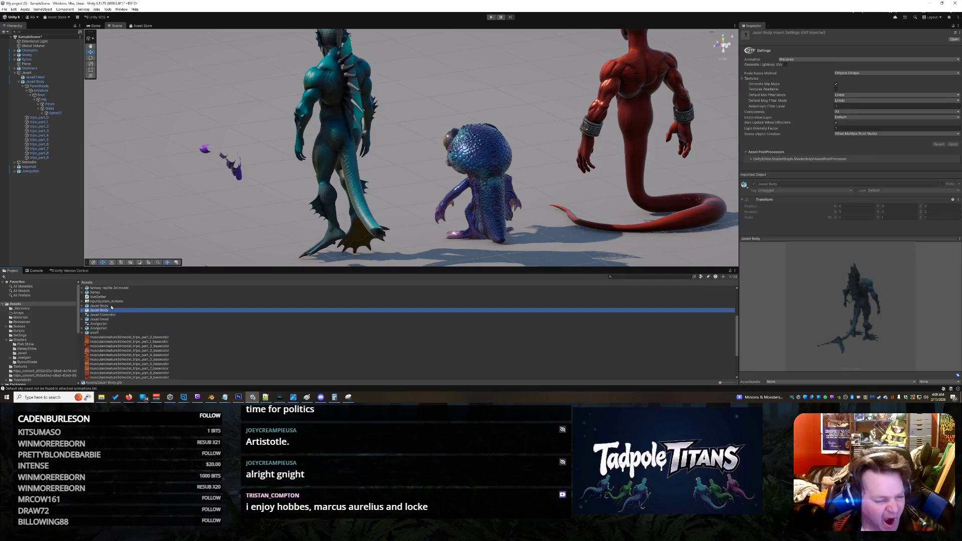
{"action": "left_click", "coordinate": [111, 306]}
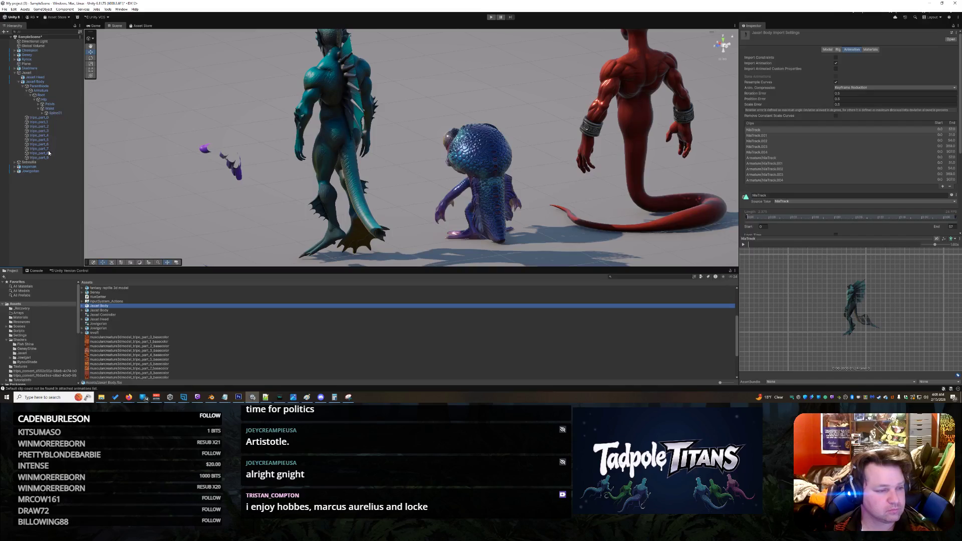
{"action": "left_click", "coordinate": [39, 131]}
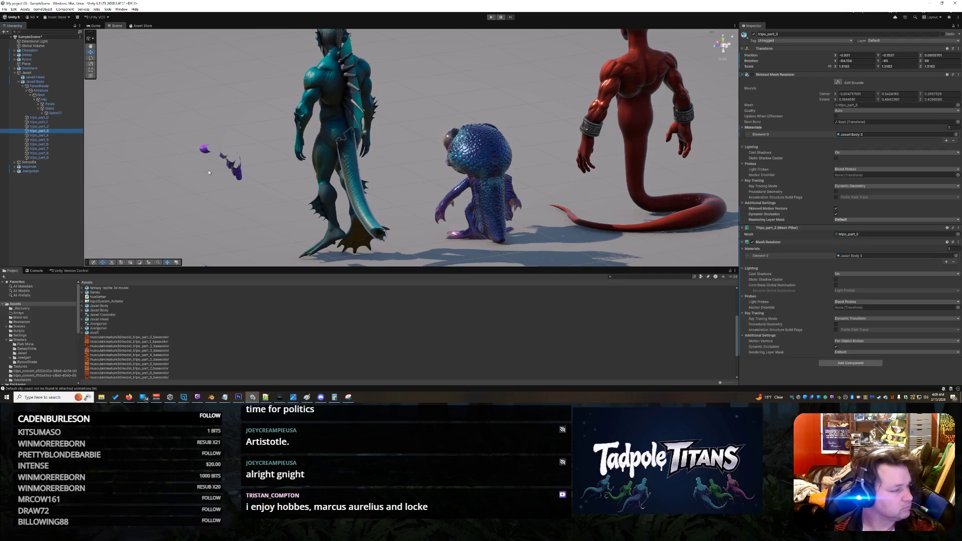
Trace tripo_part_3 to its source model and request deletion of the duplicate Jaxari Body.glb.
{"action": "right_click", "coordinate": [47, 131]}
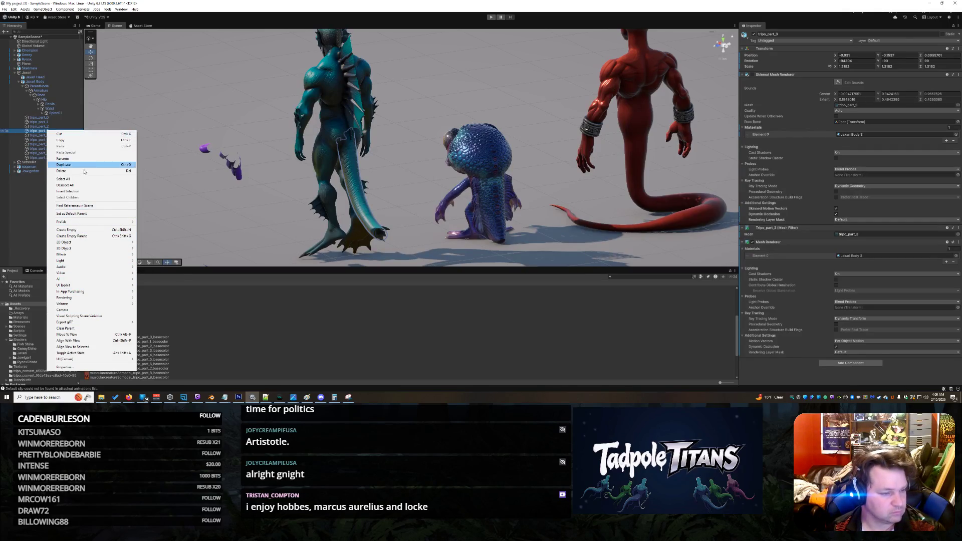
{"action": "mouse_move", "coordinate": [92, 224]}
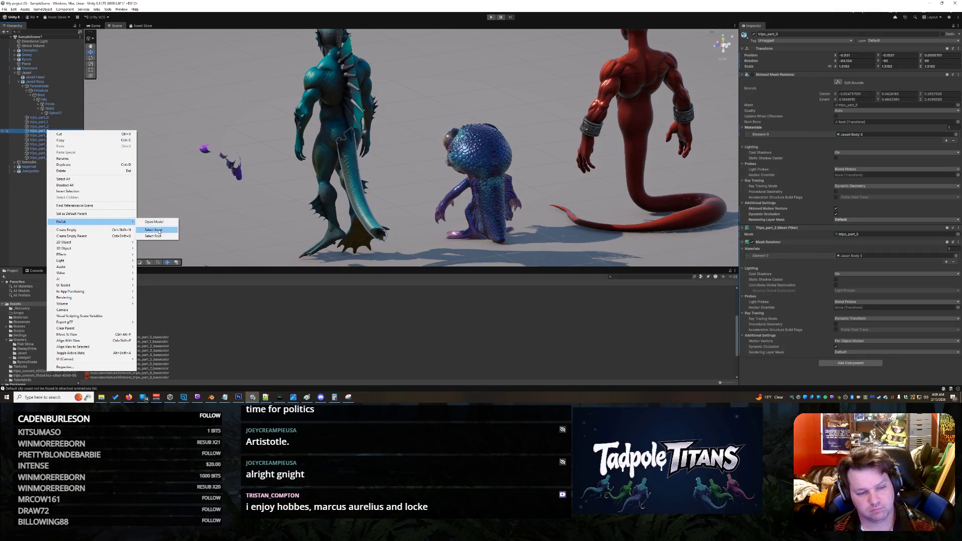
{"action": "left_click", "coordinate": [159, 231]}
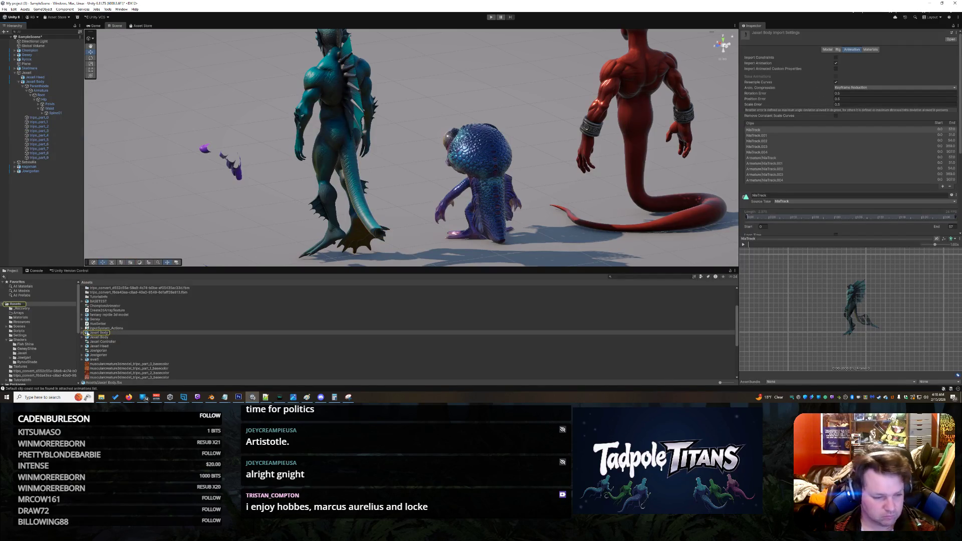
{"action": "left_click", "coordinate": [103, 337]}
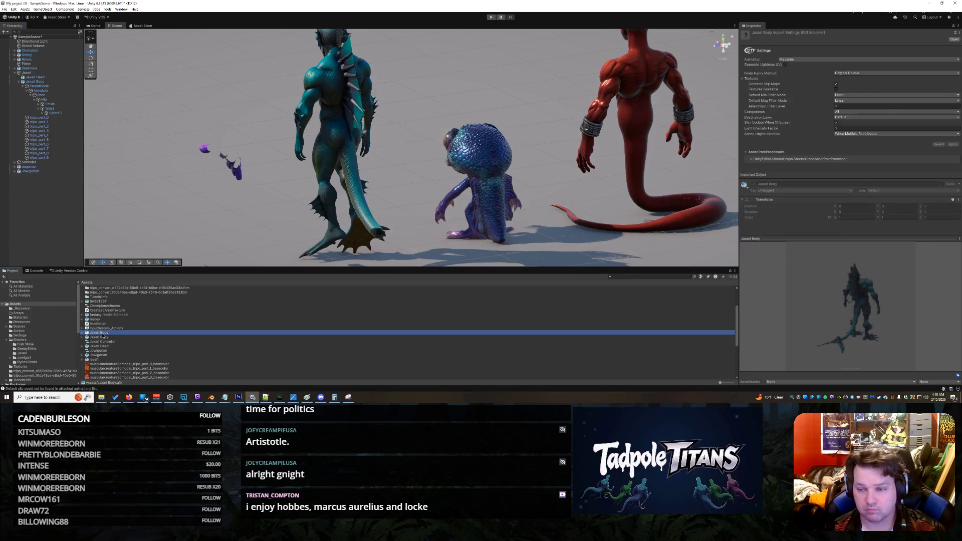
{"action": "right_click", "coordinate": [103, 338]}
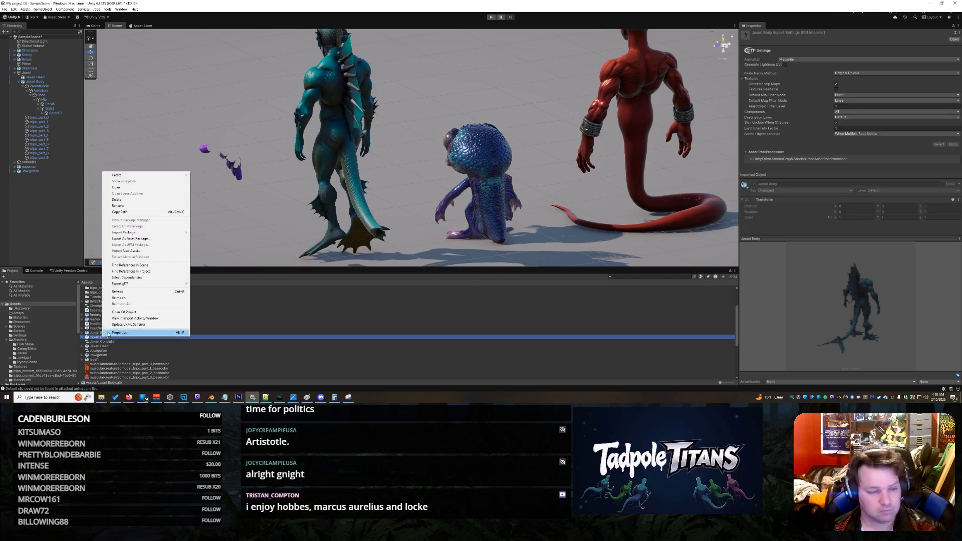
{"action": "left_click", "coordinate": [144, 200]}
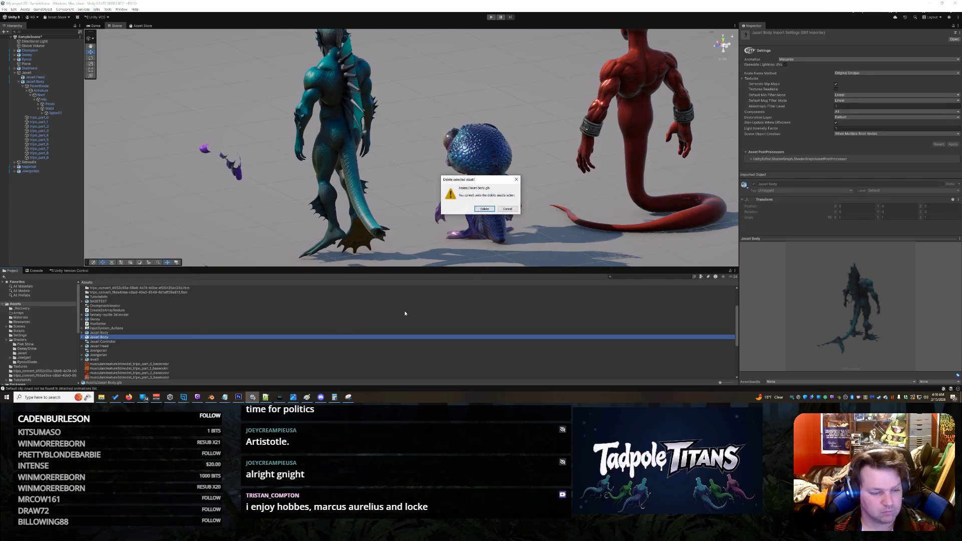
Confirm deleting the .glb copy, expand the body model, and step through its NlaTrack clips.
{"action": "left_click", "coordinate": [493, 210]}
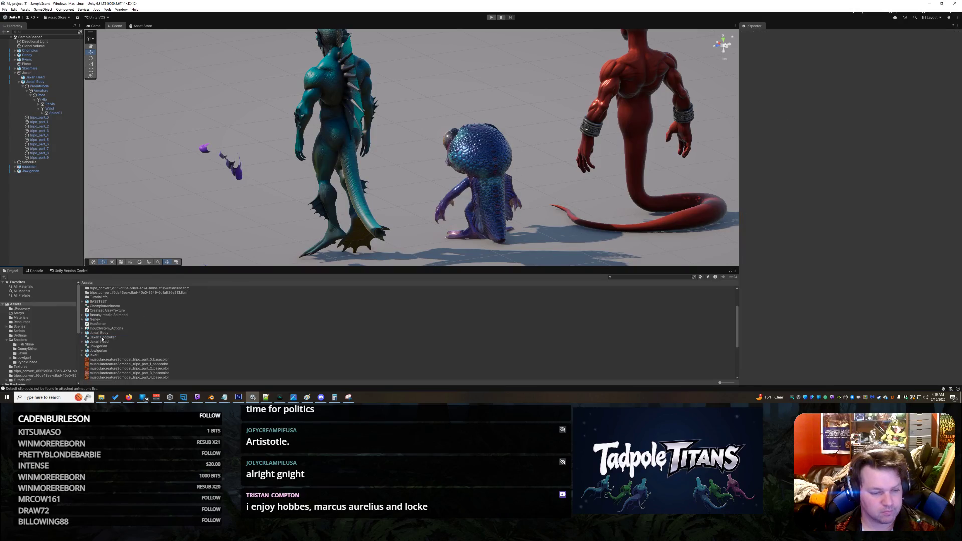
{"action": "left_click", "coordinate": [99, 334]}
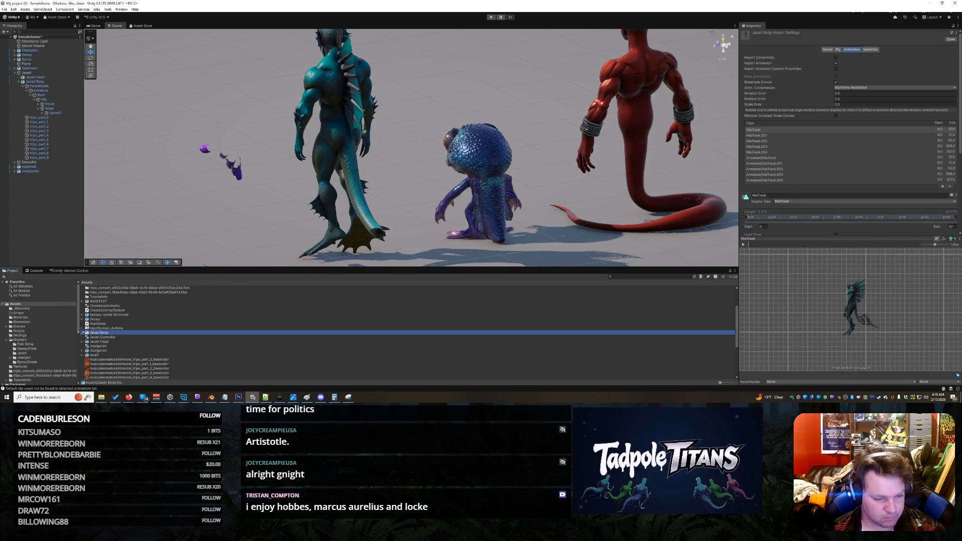
{"action": "left_click", "coordinate": [82, 333]}
{"action": "scroll", "coordinate": [118, 329], "scroll_direction": "down", "scroll_amount": 2}
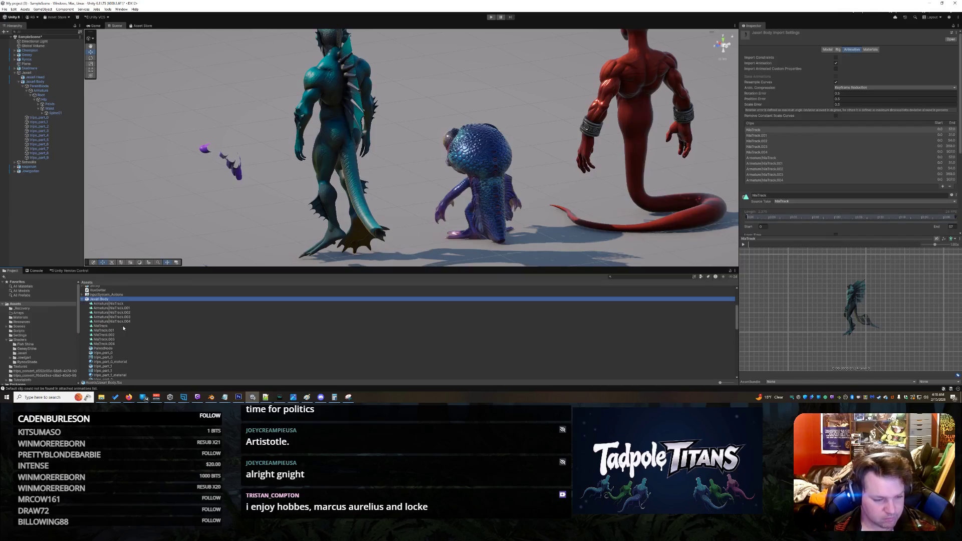
{"action": "left_click", "coordinate": [120, 317]}
{"action": "key", "text": "Up"}
{"action": "key", "text": "Up"}
{"action": "key", "text": "Down"}
{"action": "key", "text": "Down"}
{"action": "key", "text": "Down"}
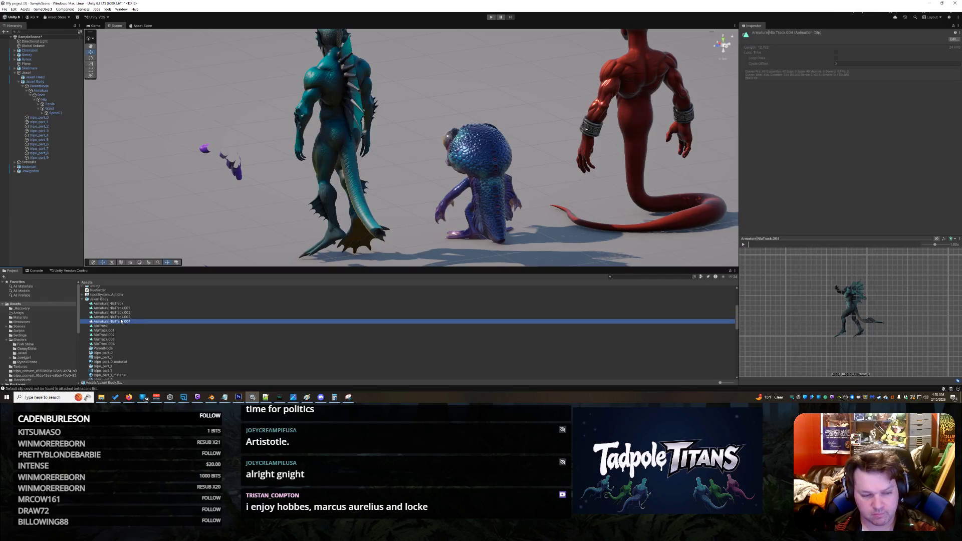
{"action": "key", "text": "Down"}
{"action": "key", "text": "Down"}
{"action": "key", "text": "Down"}
{"action": "key", "text": "Down"}
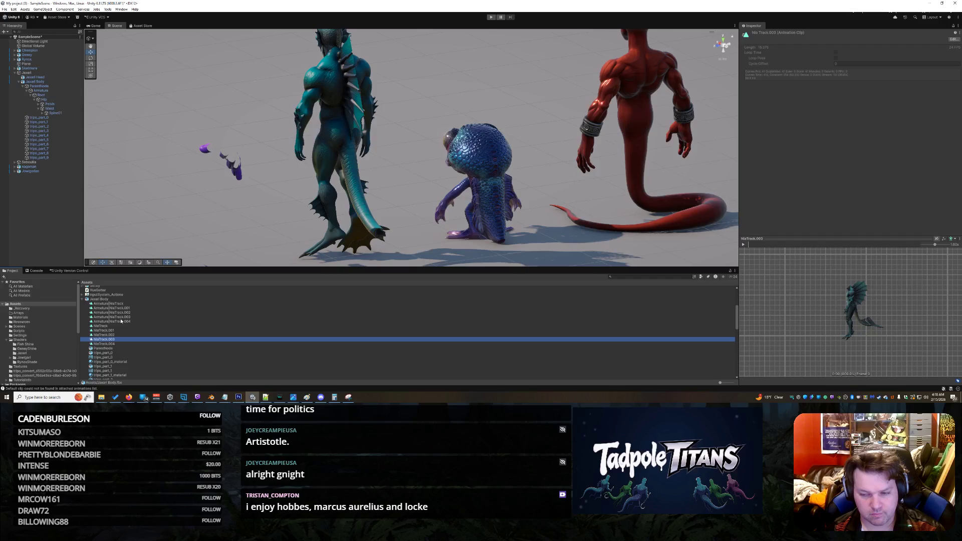
{"action": "key", "text": "Down"}
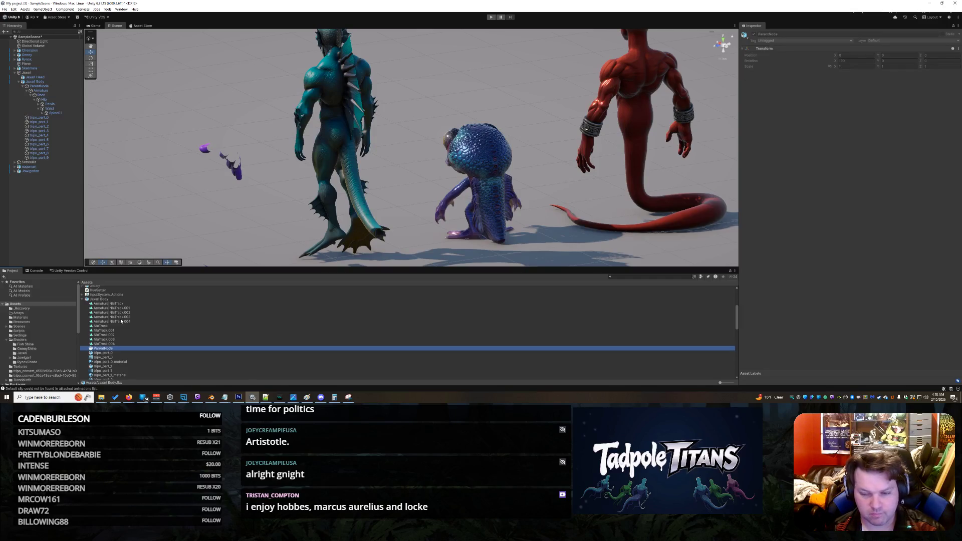
{"action": "key", "text": "Down"}
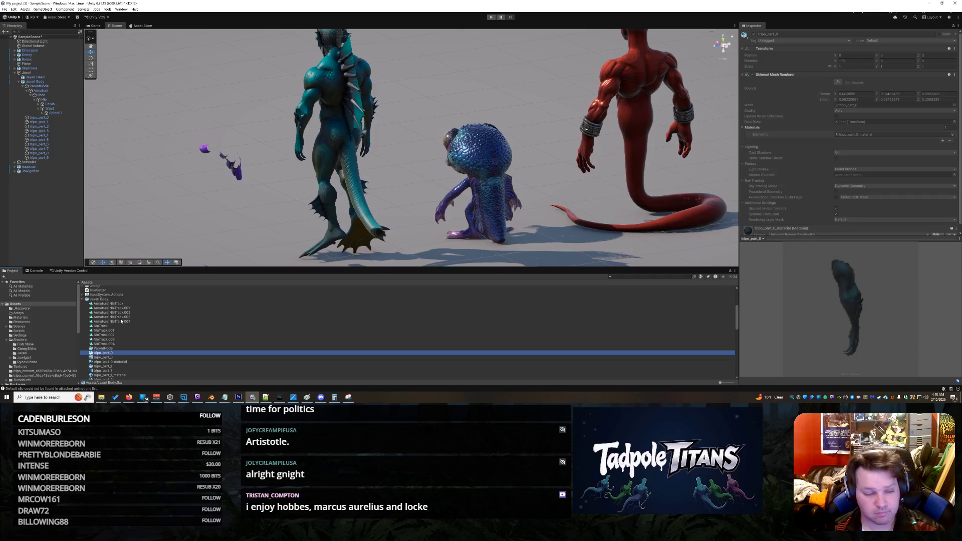
Inspect the tripo_part_0 and tripo_part_2 meshes and their materials.
{"action": "key", "text": "Down"}
{"action": "key", "text": "Down"}
{"action": "key", "text": "Up"}
{"action": "key", "text": "Up"}
{"action": "key", "text": "Down"}
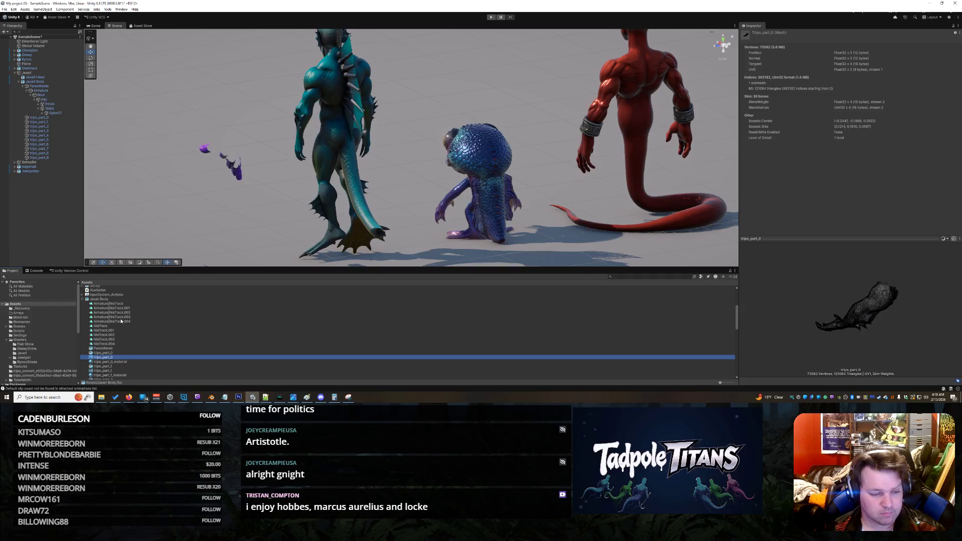
{"action": "key", "text": "Down"}
{"action": "key", "text": "Down"}
{"action": "key", "text": "Down"}
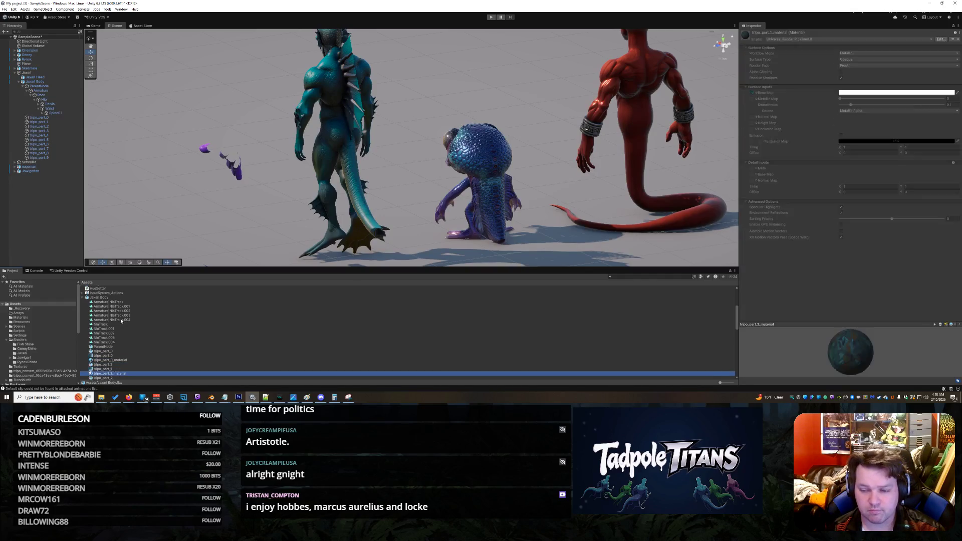
{"action": "key", "text": "Down"}
{"action": "key", "text": "Up"}
{"action": "key", "text": "Down"}
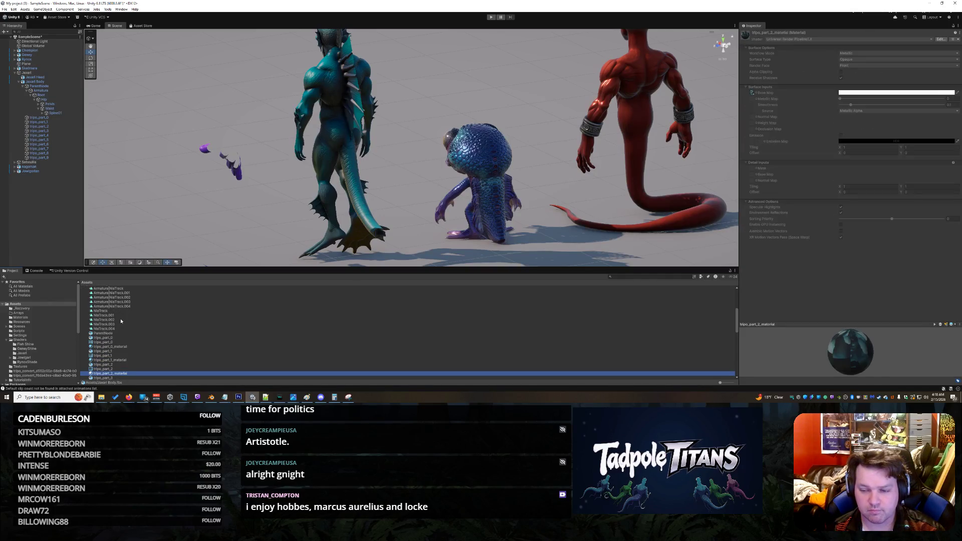
{"action": "key", "text": "Up"}
{"action": "key", "text": "Up"}
Inspect the tripo_part_3 mesh and material, then bring up its asset actions.
{"action": "key", "text": "Down"}
{"action": "key", "text": "Down"}
{"action": "key", "text": "Down"}
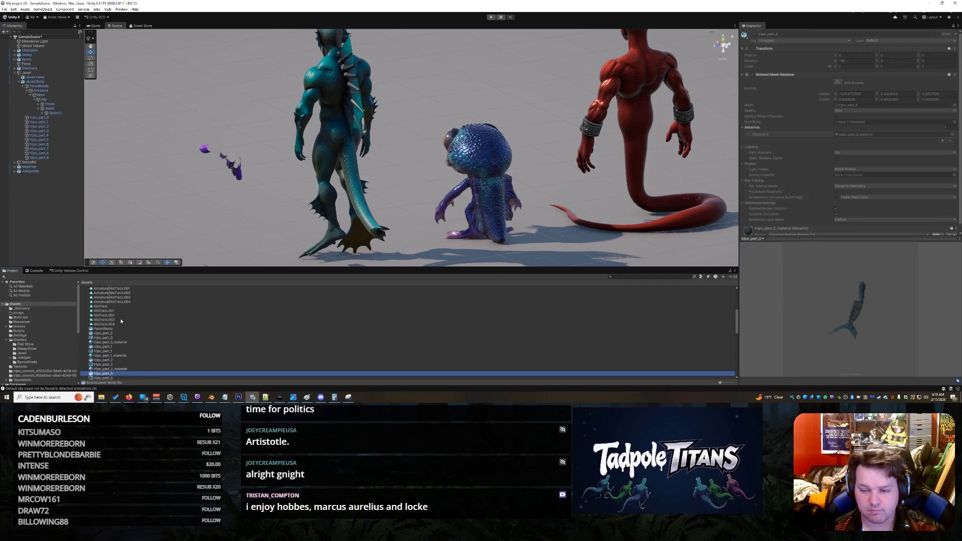
{"action": "key", "text": "Down"}
{"action": "key", "text": "Up"}
{"action": "key", "text": "Down"}
{"action": "key", "text": "Up"}
{"action": "key", "text": "Up"}
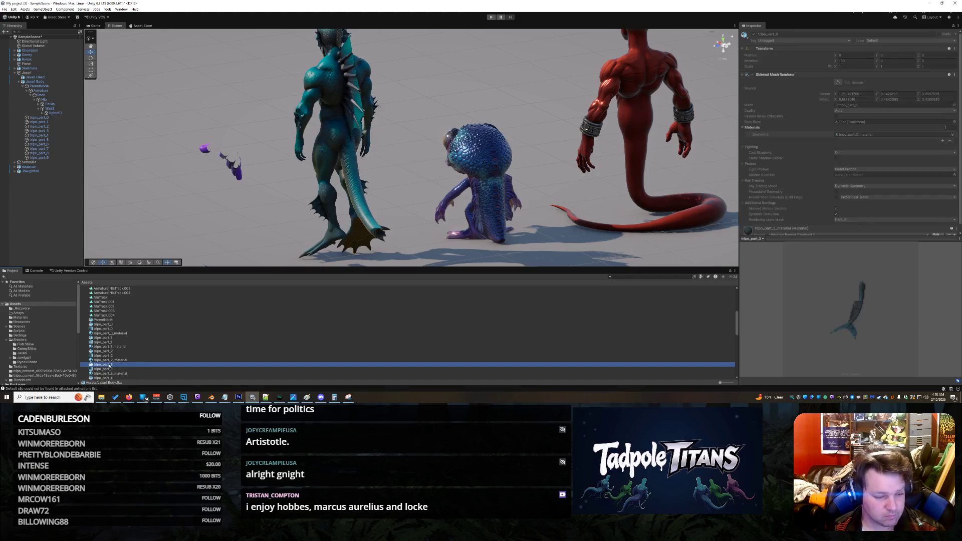
{"action": "right_click", "coordinate": [110, 369]}
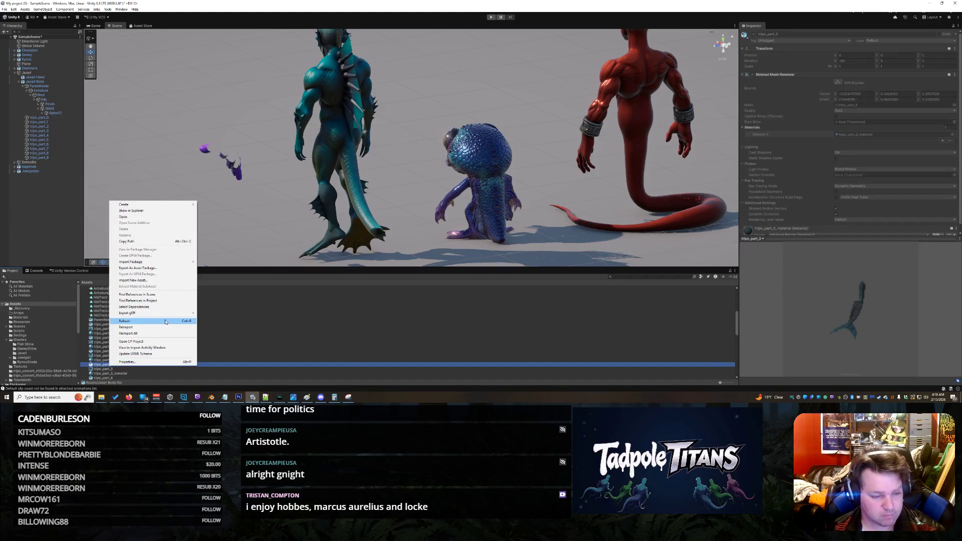
Dismiss the actions menu and drag the body model into the Hierarchy under the Waist bone.
{"action": "mouse_move", "coordinate": [167, 264]}
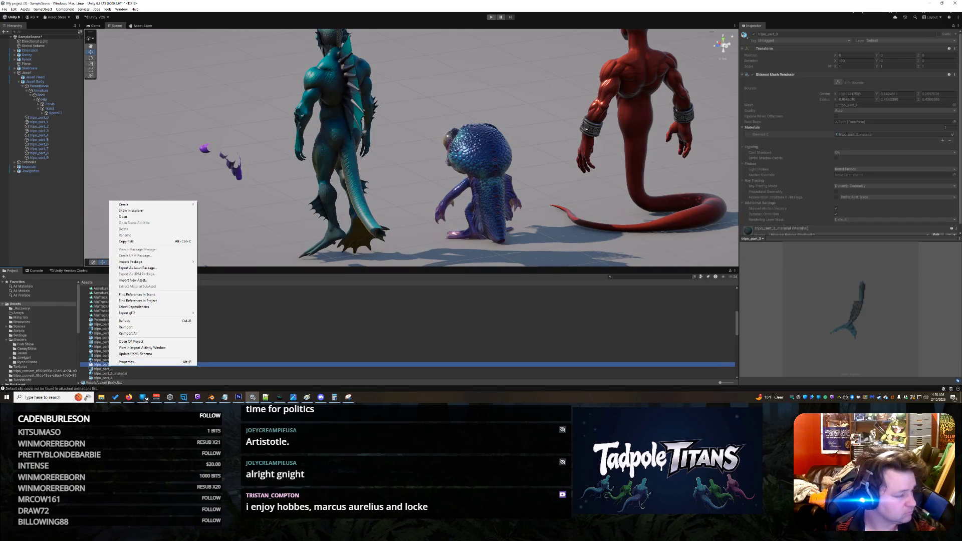
{"action": "left_click", "coordinate": [128, 397]}
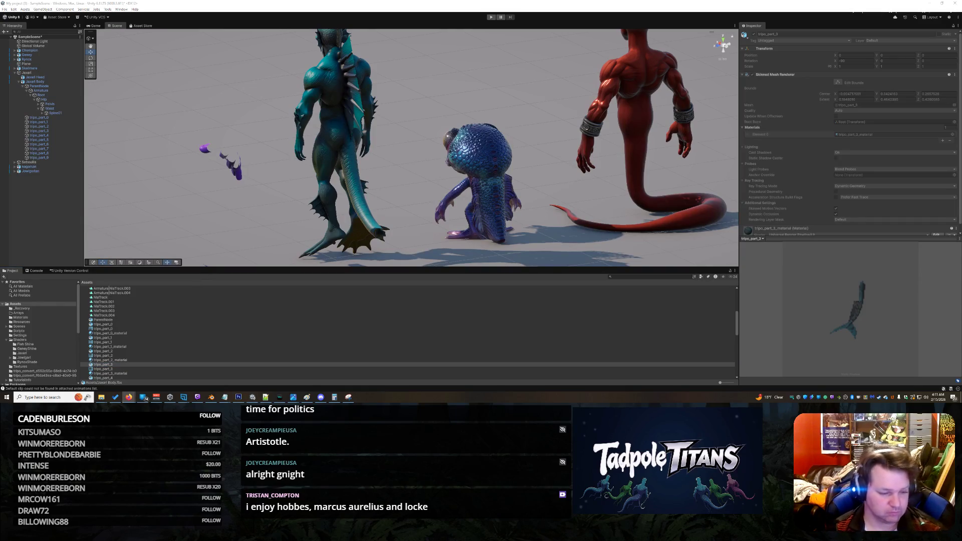
{"action": "left_click", "coordinate": [101, 365]}
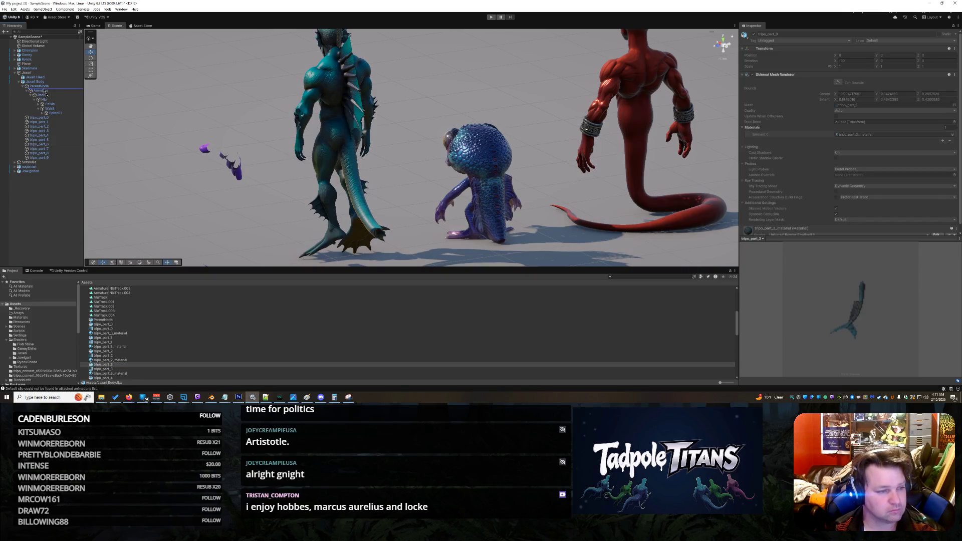
{"action": "left_click_drag", "start_coordinate": [52, 109], "coordinate": [54, 114]}
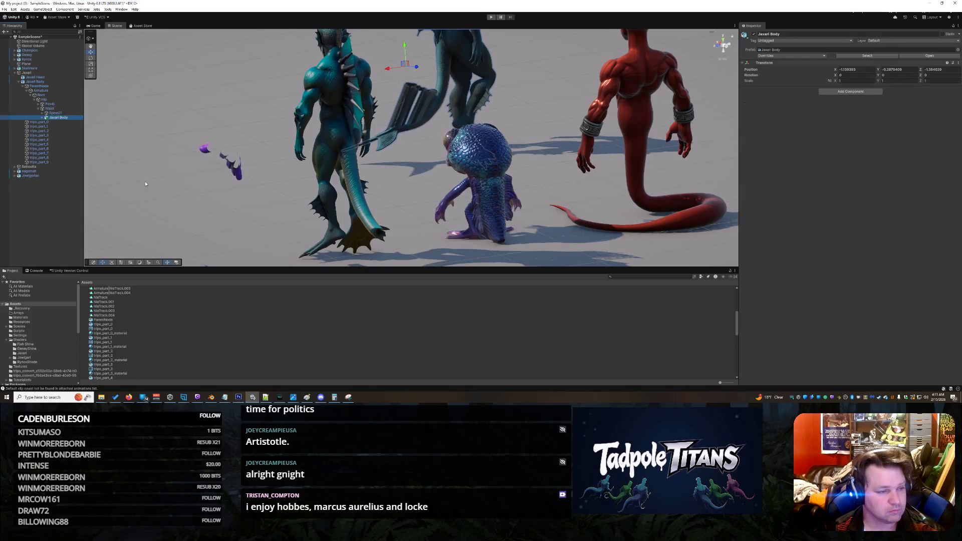
Try dragging tripo_part_3 out of the body prefab, accept the refusal, and orbit to the lineup's front.
{"action": "scroll", "coordinate": [204, 177], "scroll_direction": "down", "scroll_amount": 5}
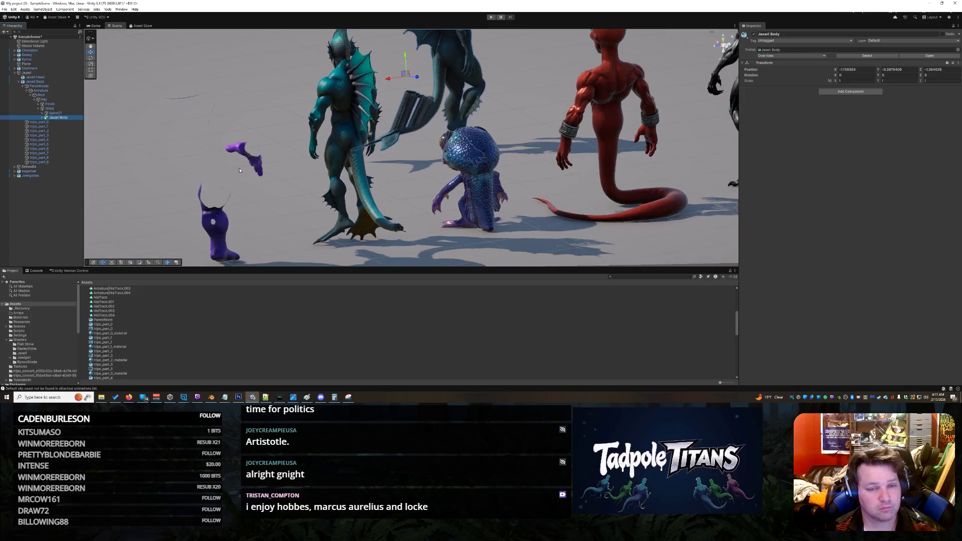
{"action": "left_click", "coordinate": [42, 118]}
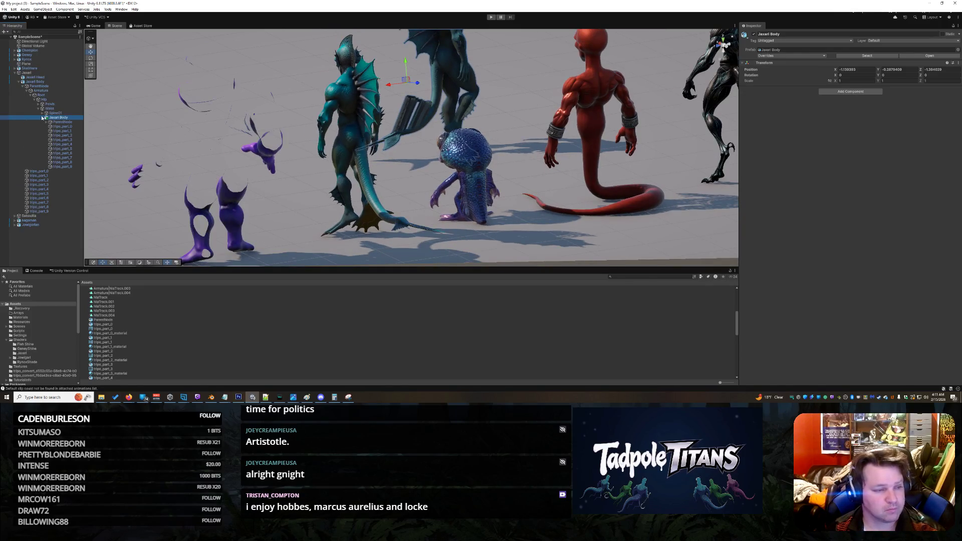
{"action": "left_click", "coordinate": [62, 140]}
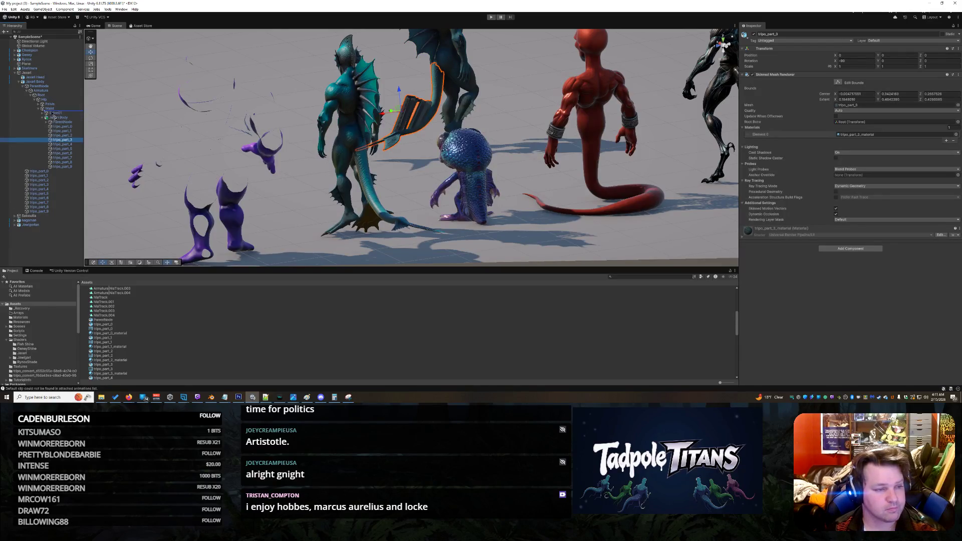
{"action": "left_click_drag", "start_coordinate": [54, 115], "coordinate": [76, 133]}
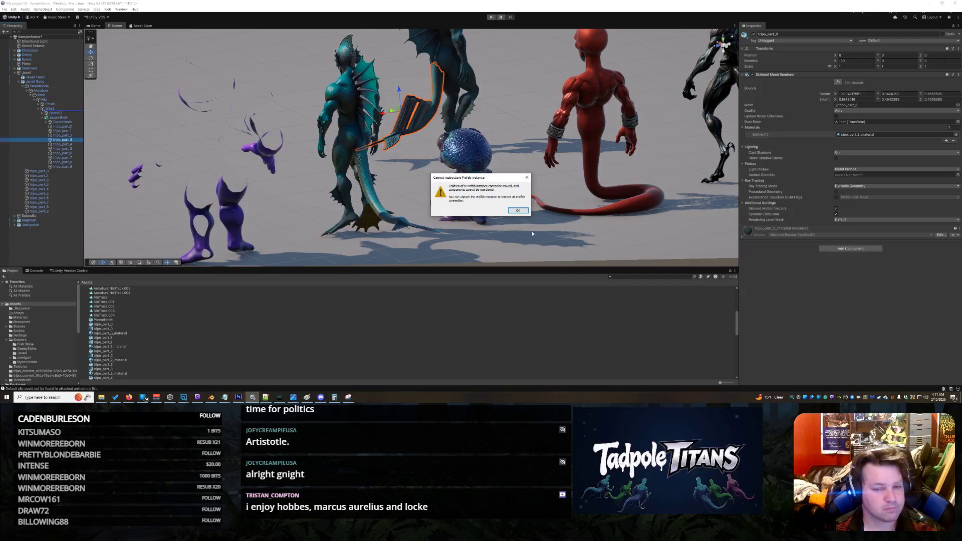
{"action": "left_click", "coordinate": [518, 210]}
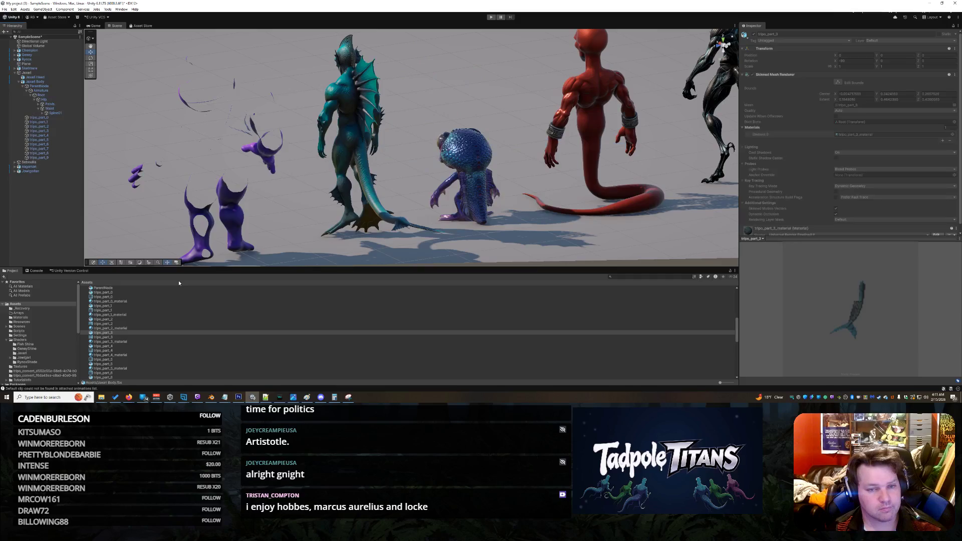
{"action": "left_click", "coordinate": [111, 337]}
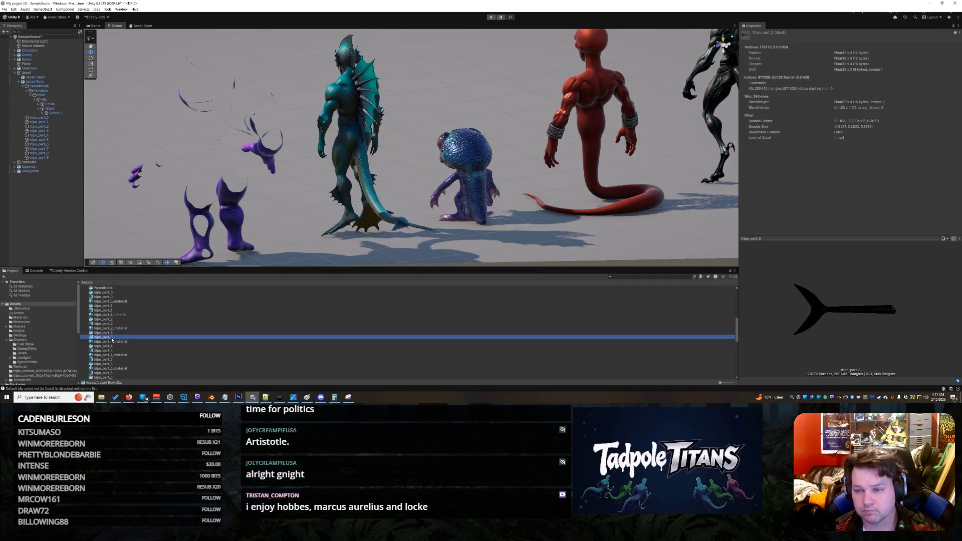
{"action": "mouse_move", "coordinate": [373, 212]}
{"action": "left_mouse_down"}
{"action": "mouse_move", "coordinate": [507, 213]}
{"action": "mouse_move", "coordinate": [486, 231]}
{"action": "left_mouse_up"}
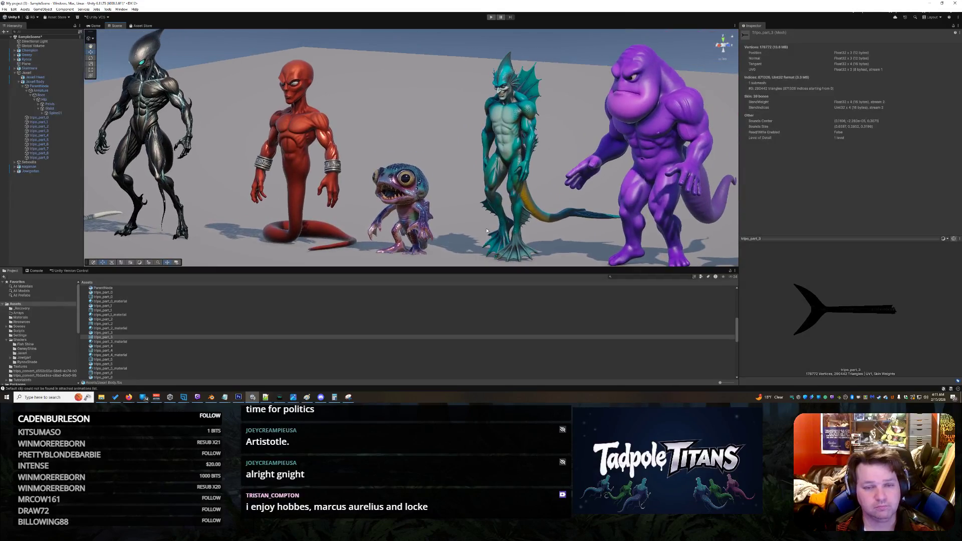
Parent the teal creature's head mesh under the rig's Head bone below NeckTwist02.
{"action": "left_click", "coordinate": [35, 77]}
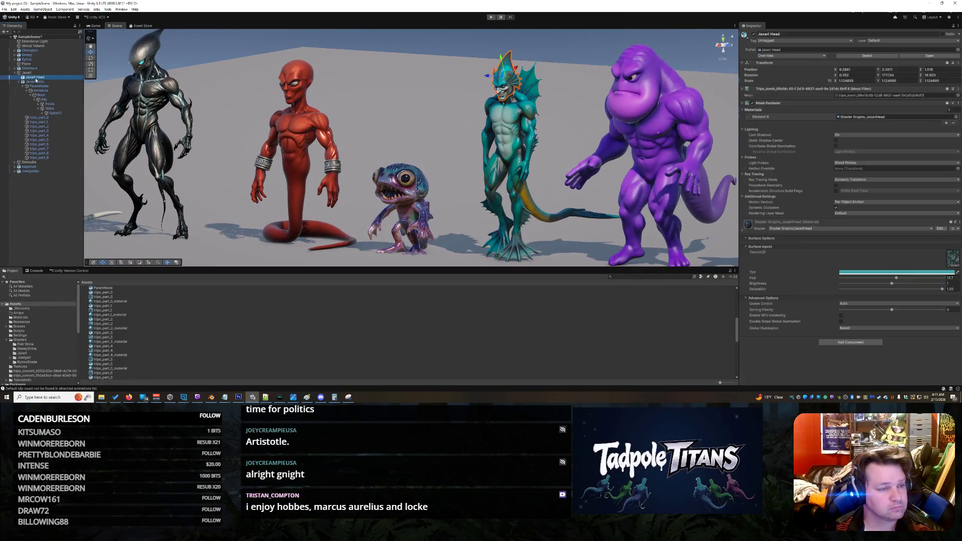
{"action": "left_click", "coordinate": [43, 113]}
{"action": "left_click", "coordinate": [46, 117]}
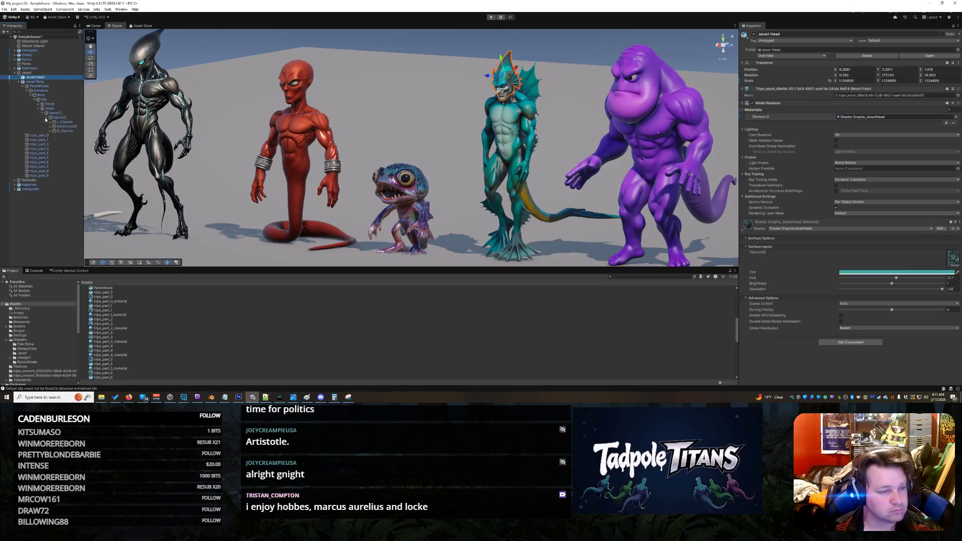
{"action": "left_click", "coordinate": [51, 127]}
{"action": "left_click", "coordinate": [64, 131]}
{"action": "left_click", "coordinate": [55, 131]}
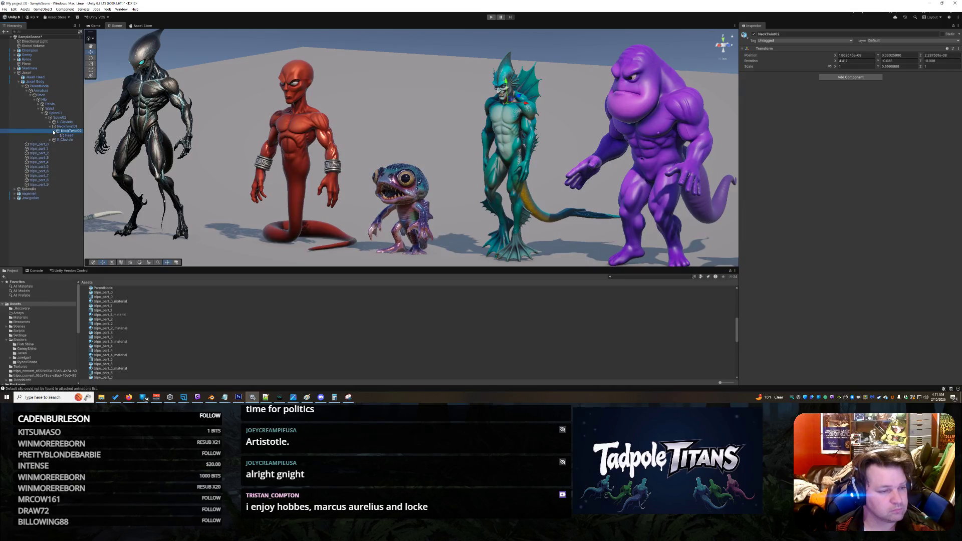
{"action": "left_click", "coordinate": [68, 136]}
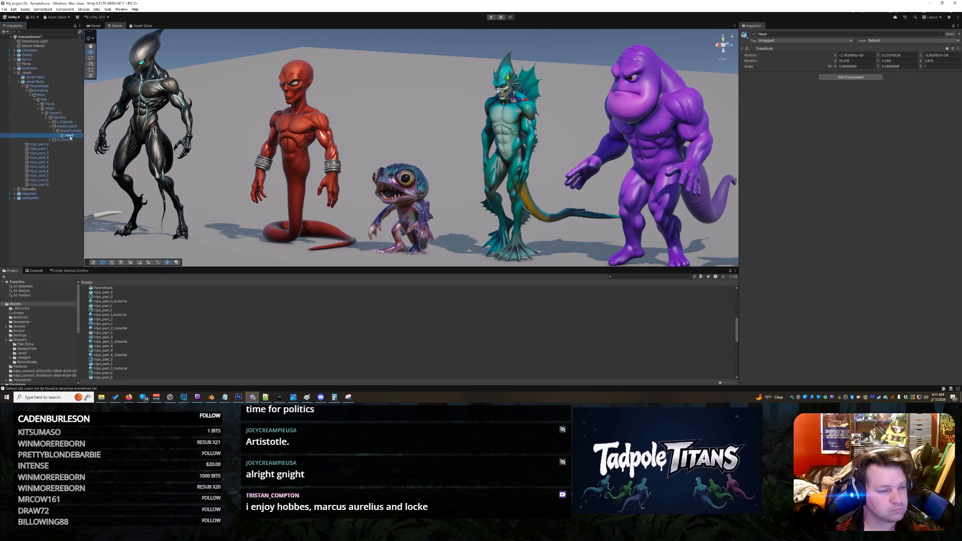
{"action": "left_click", "coordinate": [36, 78]}
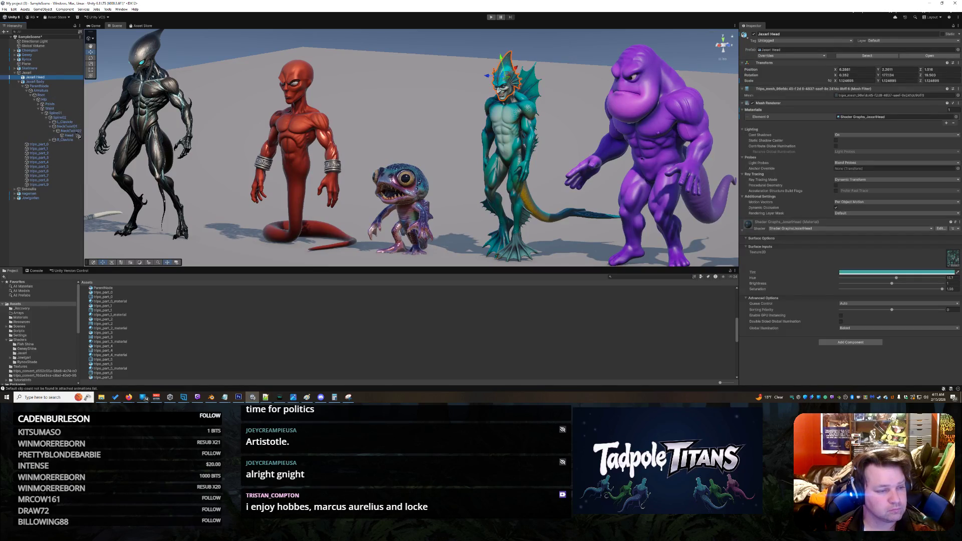
{"action": "left_click_drag", "start_coordinate": [78, 138], "coordinate": [68, 135]}
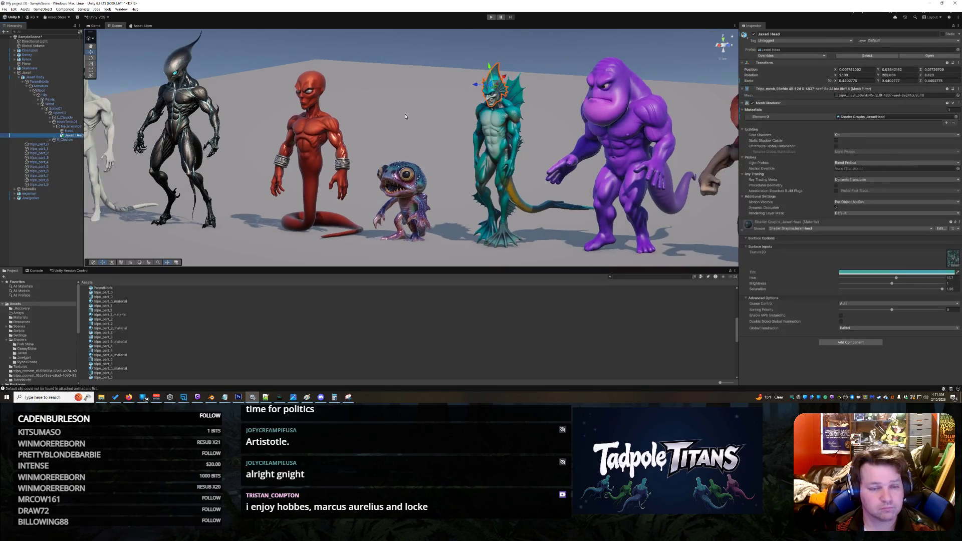
Run and stop a play test, then select tripo_part_3 in the Hierarchy.
{"action": "left_click", "coordinate": [381, 60]}
{"action": "left_click", "coordinate": [491, 18]}
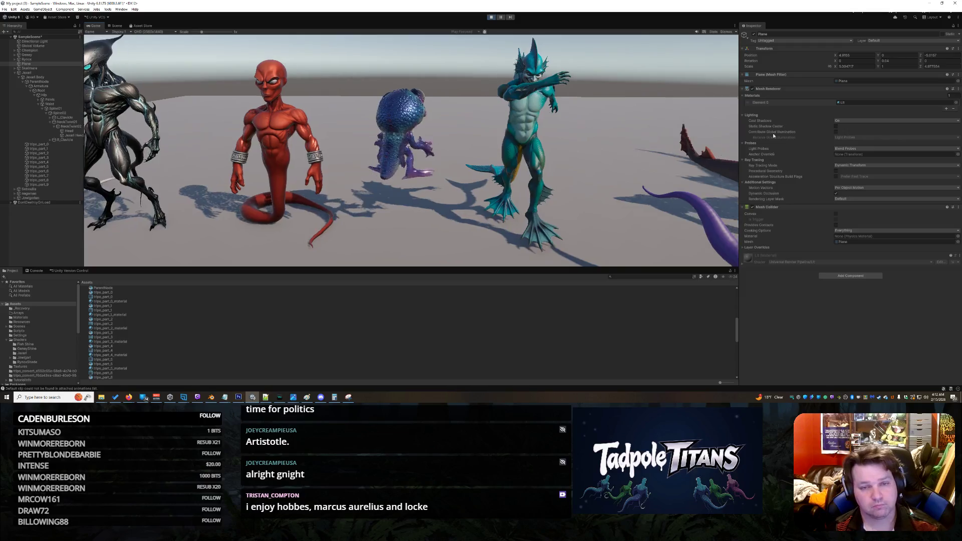
{"action": "left_click", "coordinate": [490, 18]}
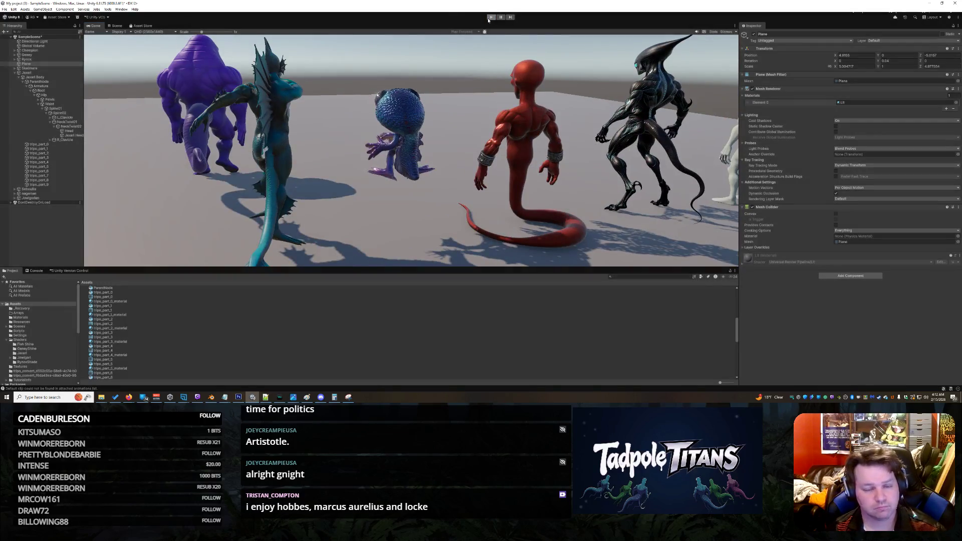
{"action": "left_click", "coordinate": [47, 153]}
{"action": "left_click", "coordinate": [45, 158]}
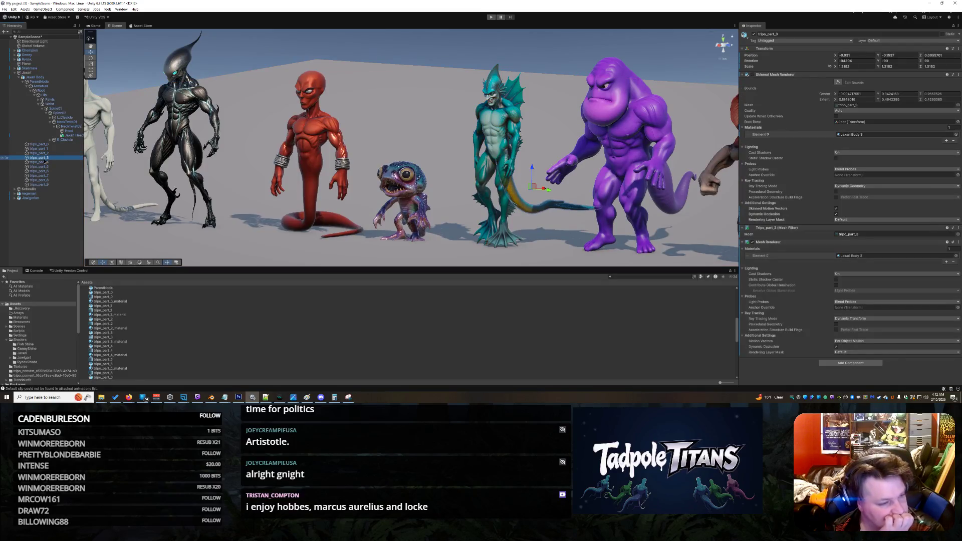
{"action": "right_click", "coordinate": [44, 160]}
{"action": "key", "text": "Escape"}
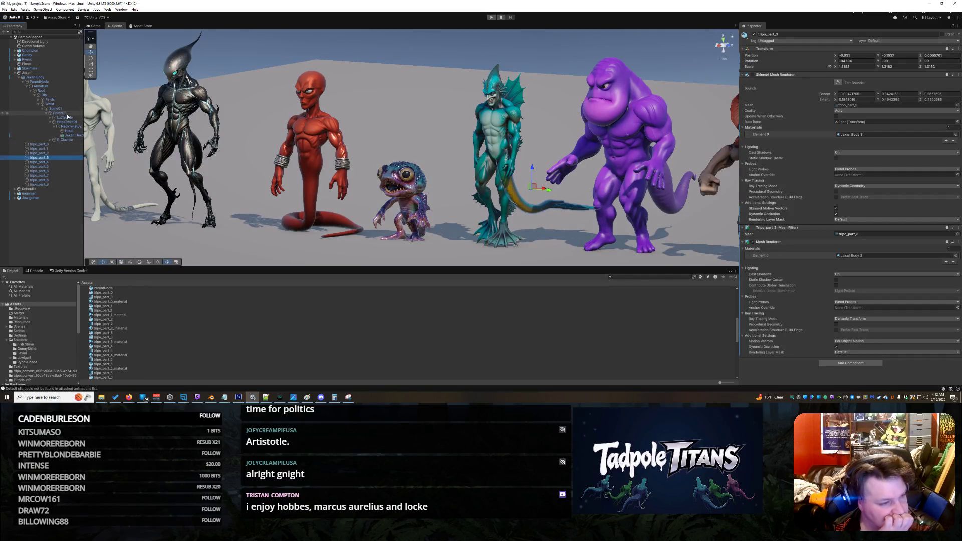
Duplicate tripo_part_3 and move the copy under the Spine02 bone.
{"action": "left_click", "coordinate": [54, 104]}
{"action": "right_click", "coordinate": [55, 105]}
{"action": "double_click", "coordinate": [57, 157]}
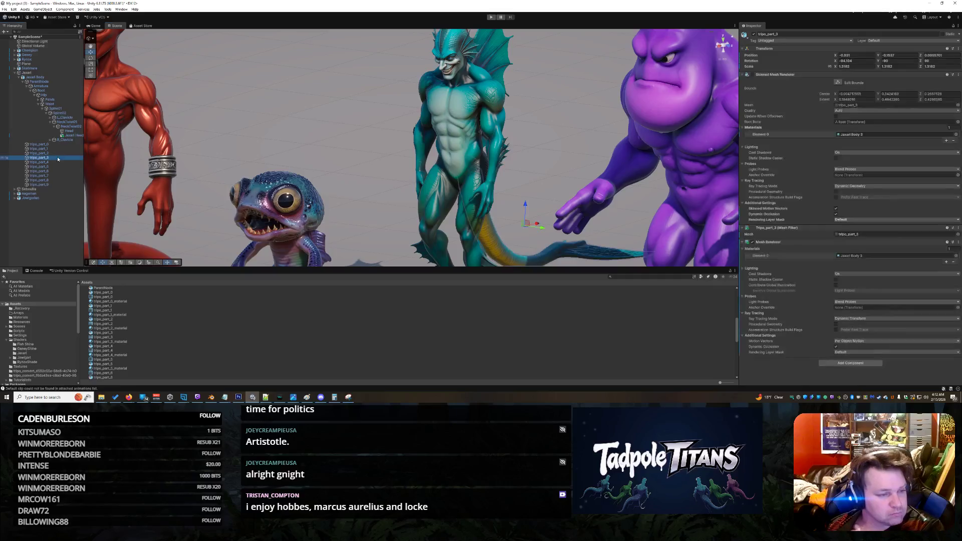
{"action": "right_click", "coordinate": [58, 159]}
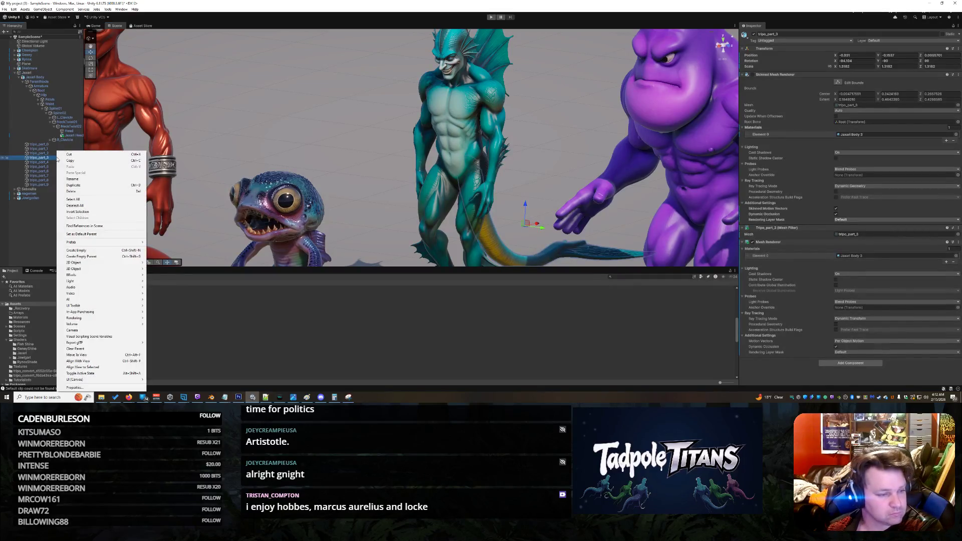
{"action": "left_click", "coordinate": [84, 185]}
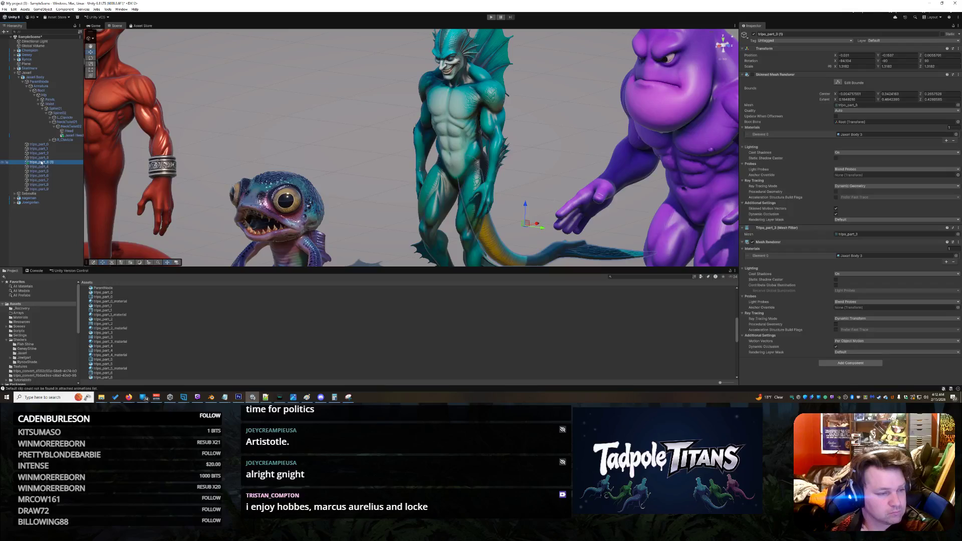
{"action": "mouse_move", "coordinate": [31, 164]}
{"action": "left_mouse_down"}
{"action": "mouse_move", "coordinate": [60, 147]}
{"action": "mouse_move", "coordinate": [67, 110]}
{"action": "left_mouse_up"}
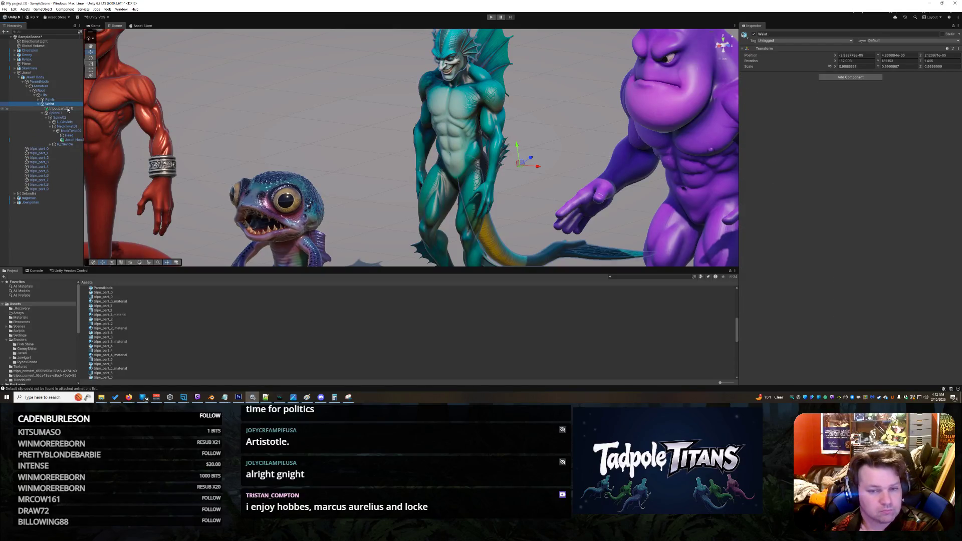
Delete the original tripo_part_3, keeping tripo_part_3 (1), and start a play test.
{"action": "left_click", "coordinate": [67, 110]}
{"action": "left_click_drag", "start_coordinate": [569, 121], "coordinate": [175, 150]}
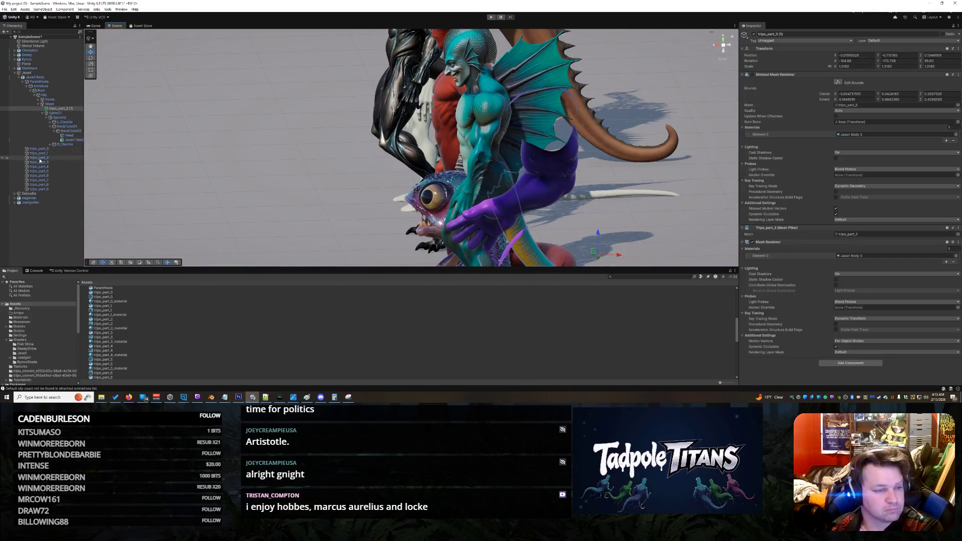
{"action": "left_click", "coordinate": [40, 161]}
{"action": "right_click", "coordinate": [41, 162]}
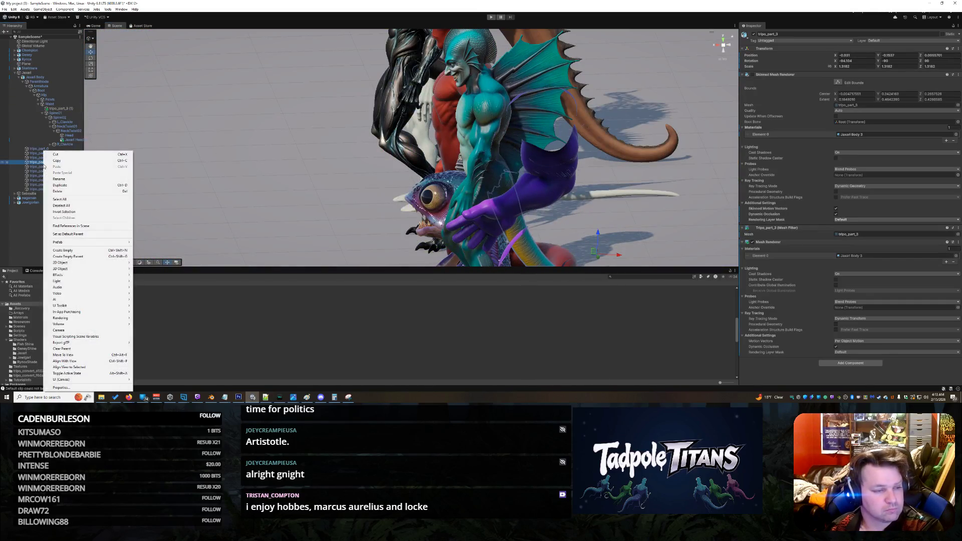
{"action": "left_click", "coordinate": [60, 191]}
{"action": "mouse_move", "coordinate": [189, 197]}
{"action": "left_mouse_down"}
{"action": "mouse_move", "coordinate": [500, 199]}
{"action": "mouse_move", "coordinate": [329, 181]}
{"action": "left_mouse_up"}
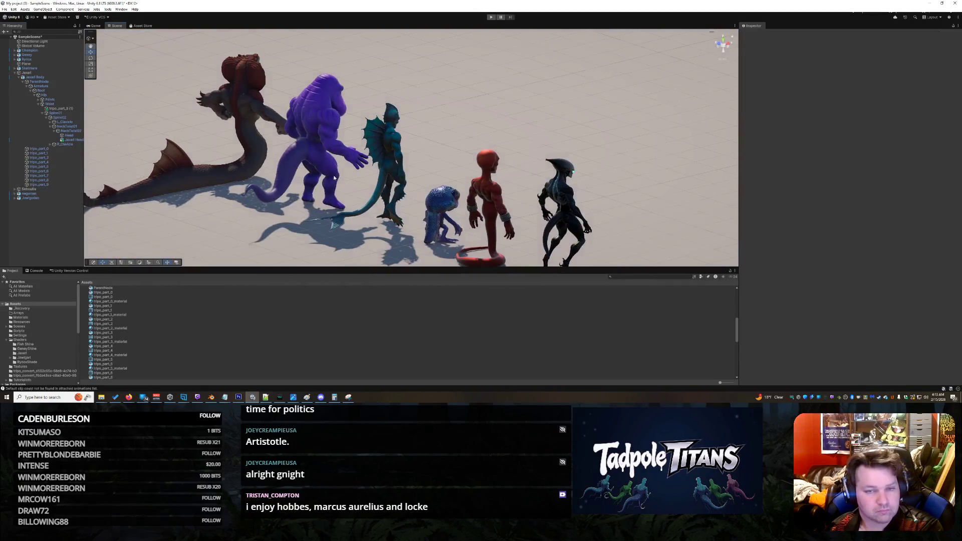
{"action": "left_click", "coordinate": [490, 18]}
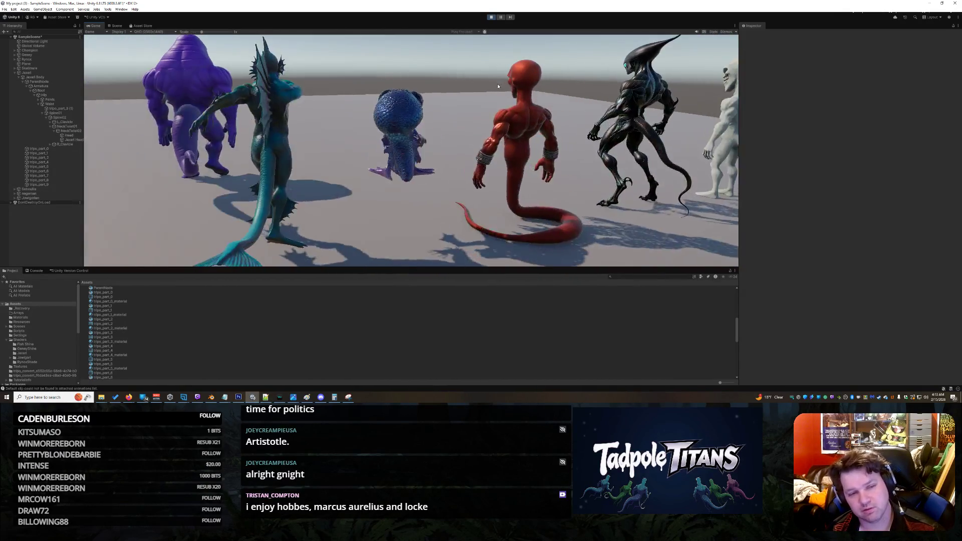
Stop the play test, view the lineup from the other side, and select the purple Jowlgorian.
{"action": "left_click", "coordinate": [491, 17]}
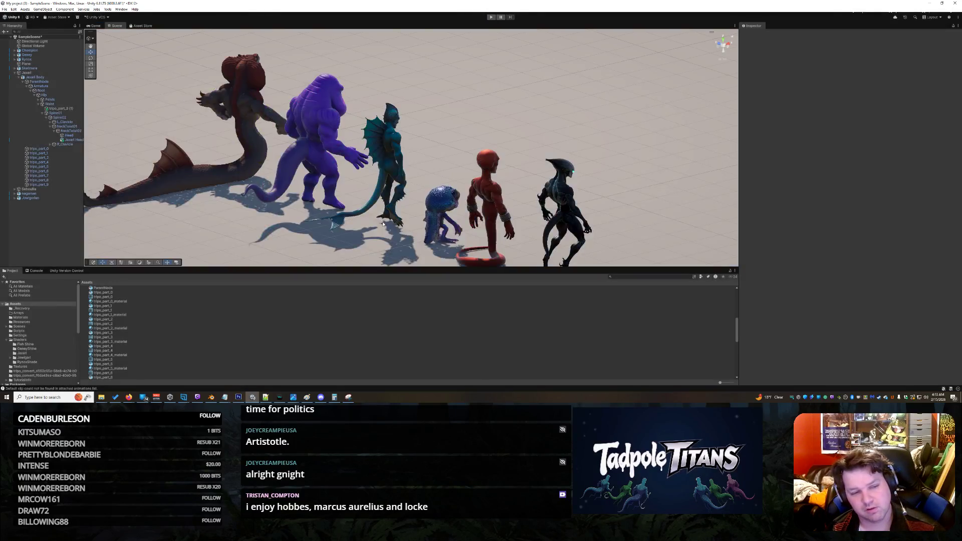
{"action": "mouse_move", "coordinate": [441, 188]}
{"action": "left_mouse_down"}
{"action": "mouse_move", "coordinate": [182, 175]}
{"action": "mouse_move", "coordinate": [271, 174]}
{"action": "mouse_move", "coordinate": [318, 151]}
{"action": "left_mouse_up"}
{"action": "scroll", "coordinate": [271, 174], "scroll_direction": "down", "scroll_amount": 3}
{"action": "scroll", "coordinate": [268, 179], "scroll_direction": "down", "scroll_amount": 4}
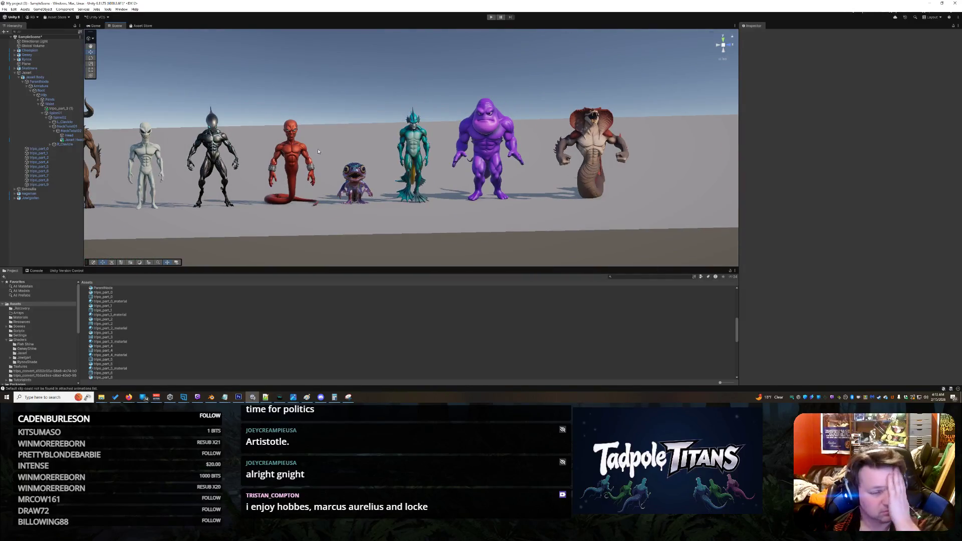
{"action": "left_click", "coordinate": [491, 147]}
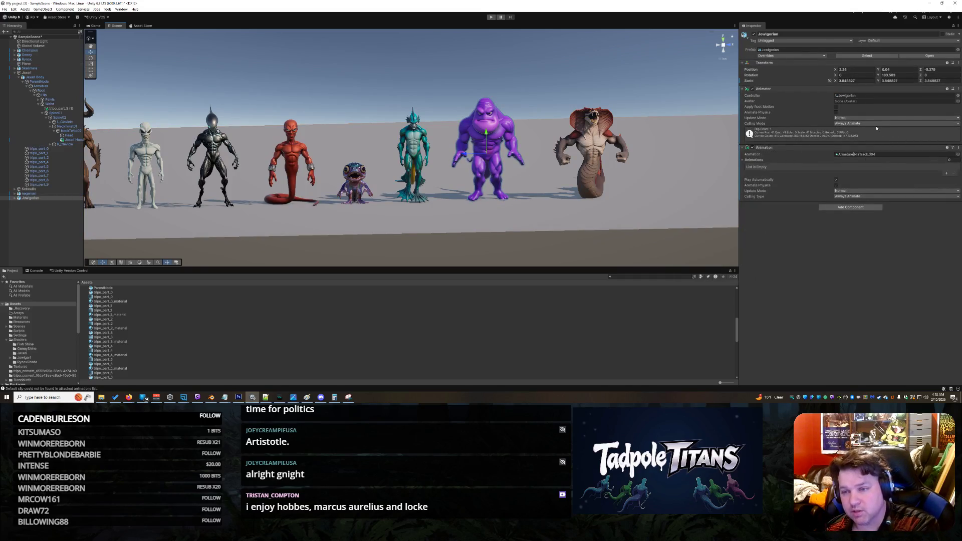
Preview Jowlgorian's imported NlaTrack.004 and NlaTrack.003 clips in its animation import settings.
{"action": "scroll", "coordinate": [93, 329], "scroll_direction": "up", "scroll_amount": 5}
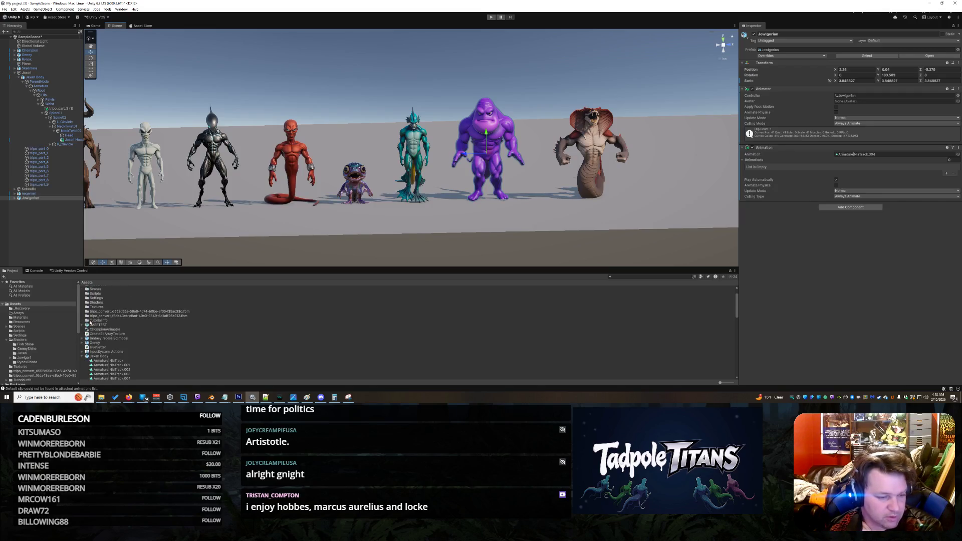
{"action": "left_click", "coordinate": [82, 356]}
{"action": "scroll", "coordinate": [99, 354], "scroll_direction": "down", "scroll_amount": 3}
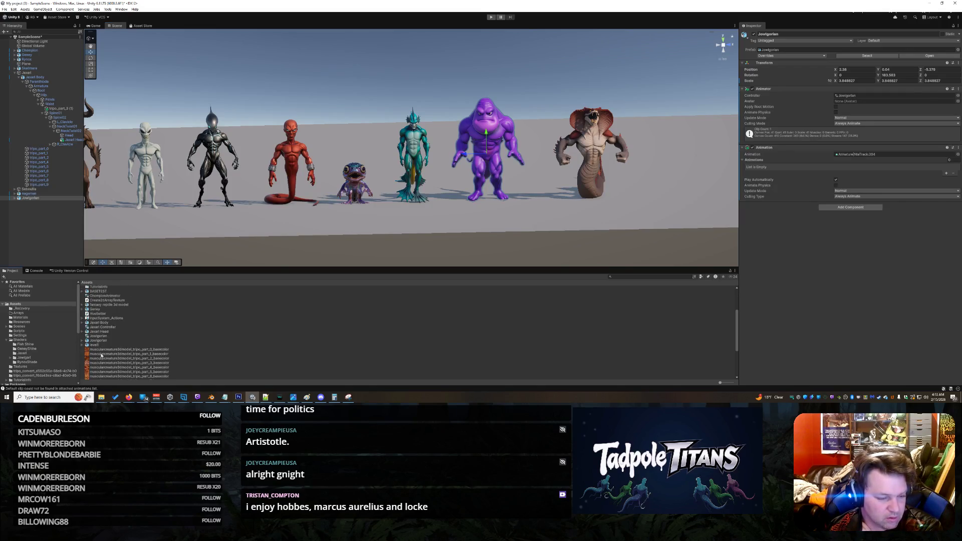
{"action": "left_click", "coordinate": [103, 340]}
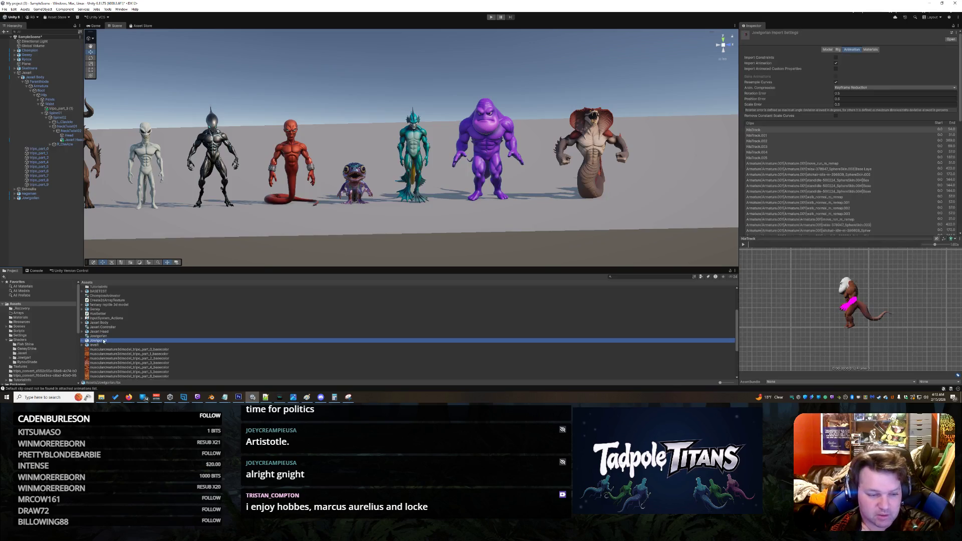
{"action": "left_click", "coordinate": [811, 129]}
{"action": "key", "text": "Down"}
{"action": "key", "text": "Down"}
{"action": "key", "text": "Down"}
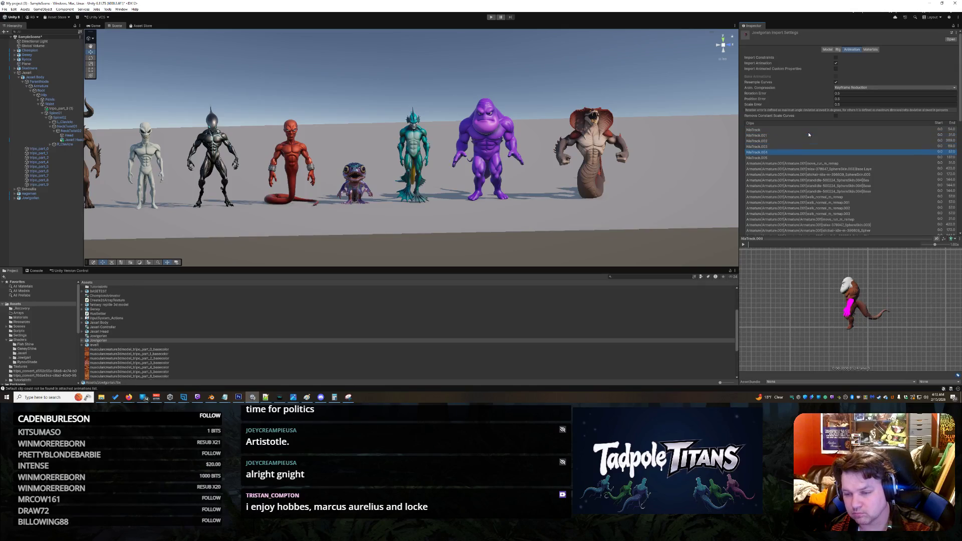
{"action": "key", "text": "Down"}
{"action": "key", "text": "Down"}
{"action": "key", "text": "Up"}
{"action": "key", "text": "Up"}
{"action": "key", "text": "Up"}
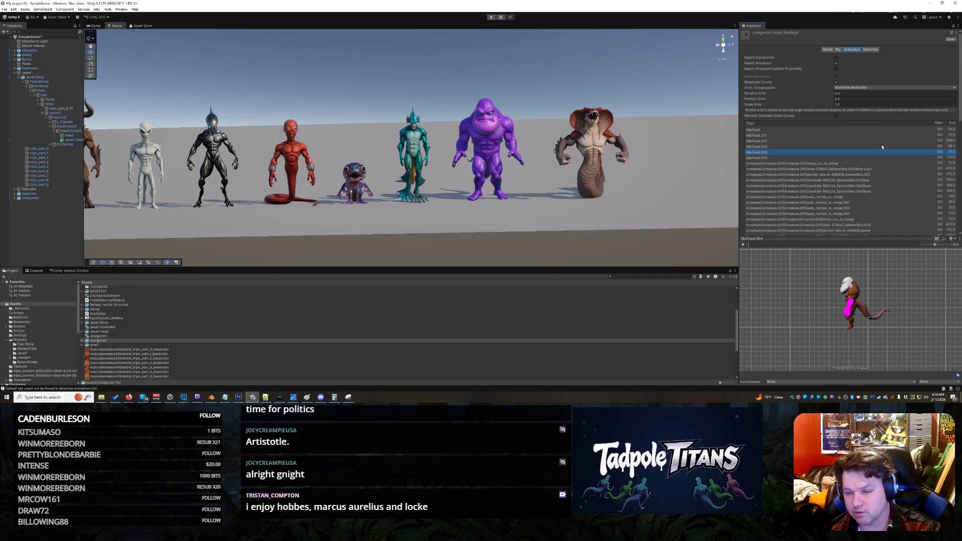
{"action": "left_click", "coordinate": [743, 245]}
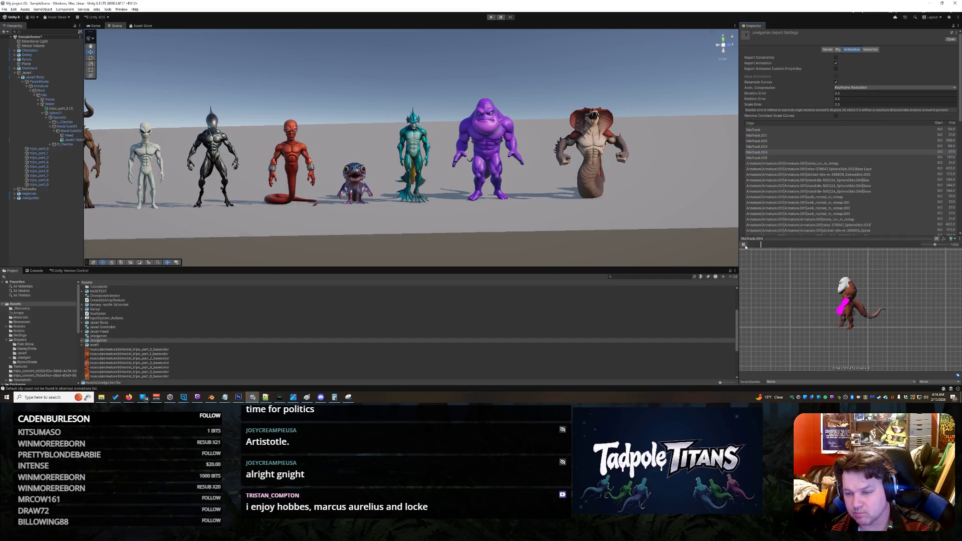
{"action": "left_click", "coordinate": [769, 152]}
{"action": "left_click", "coordinate": [766, 147]}
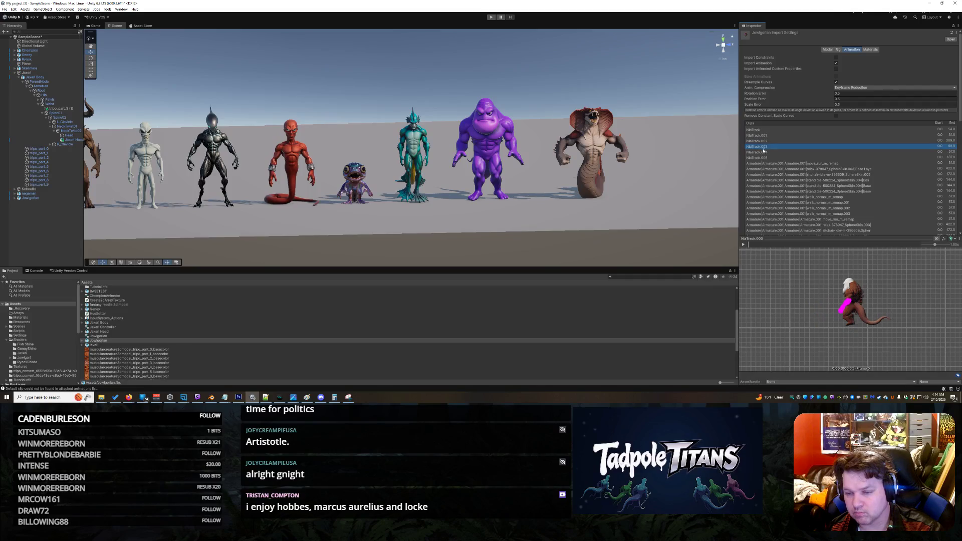
{"action": "left_click", "coordinate": [743, 244]}
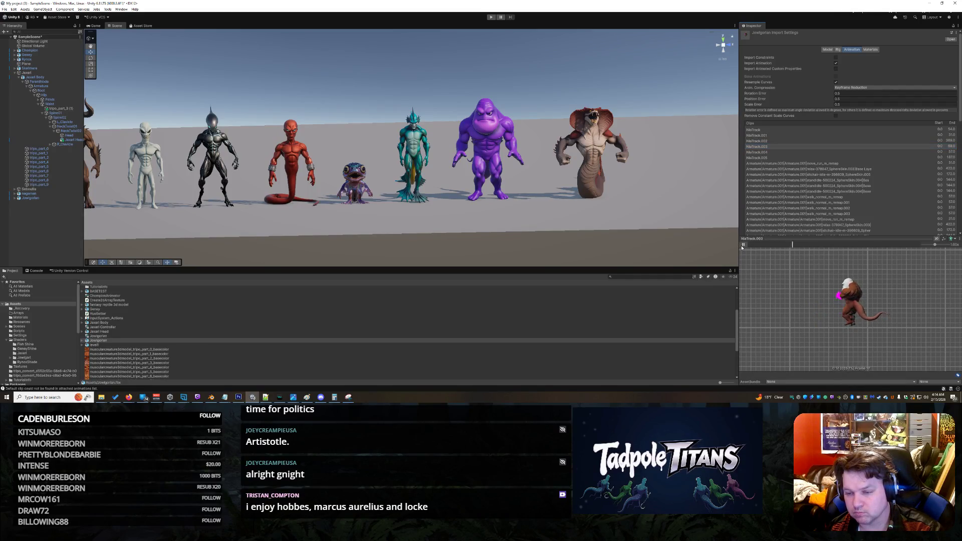
{"action": "right_click", "coordinate": [678, 190]}
Enable Apply Root Motion and Animate Physics on the Jowlgorian root's Animator.
{"action": "left_click", "coordinate": [492, 142]}
{"action": "left_click", "coordinate": [492, 141]}
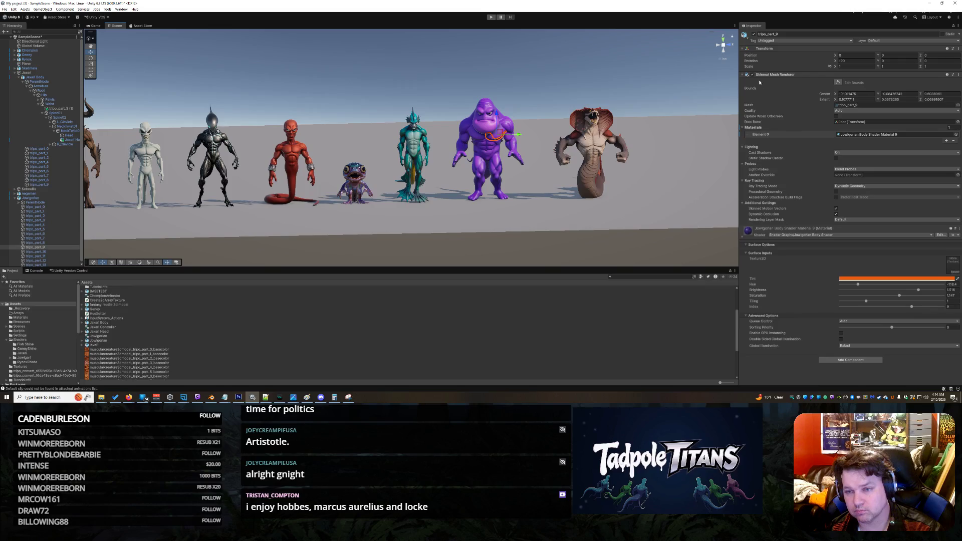
{"action": "left_click", "coordinate": [479, 125]}
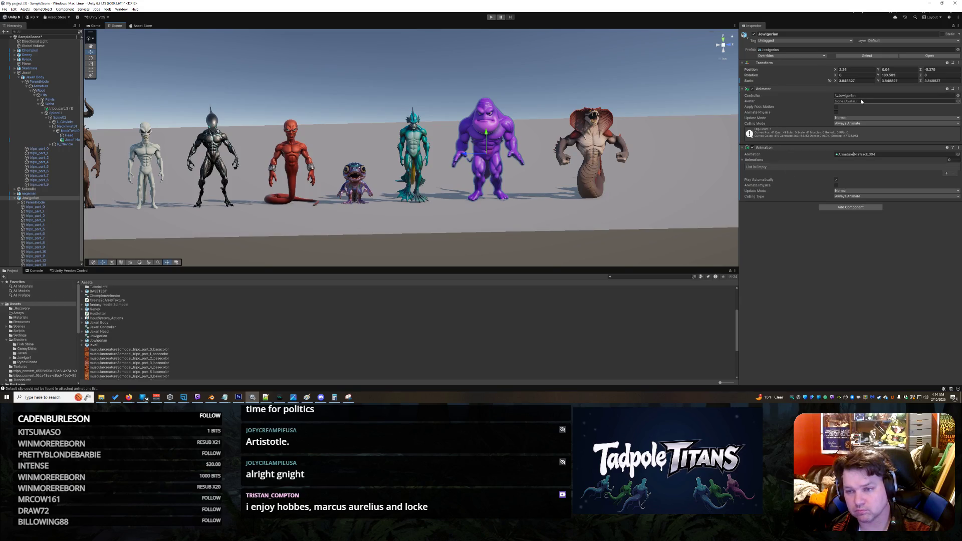
{"action": "left_click", "coordinate": [836, 107]}
{"action": "left_click", "coordinate": [836, 112]}
Assign Armature|NlaTrack.003 as Jowlgorian's Animation clip.
{"action": "left_click", "coordinate": [896, 154]}
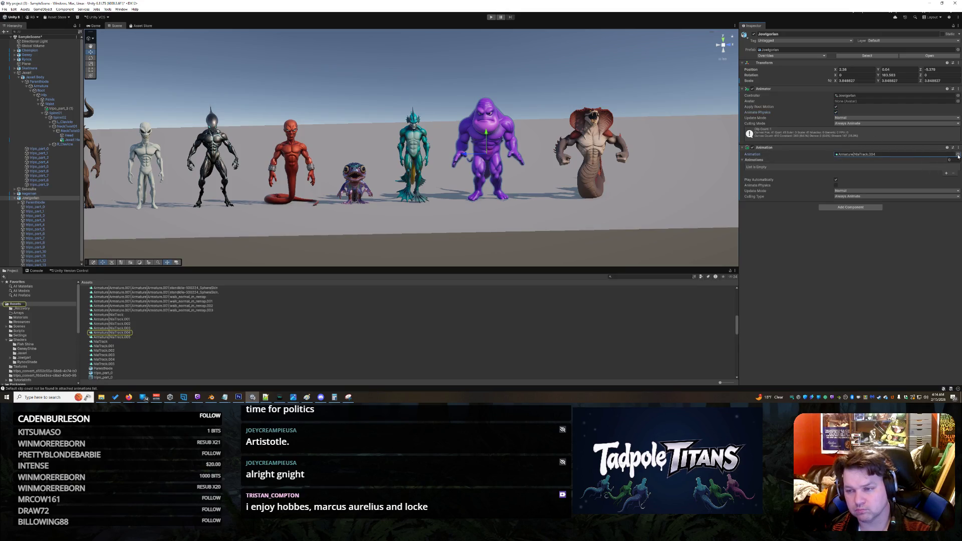
{"action": "left_click", "coordinate": [957, 155]}
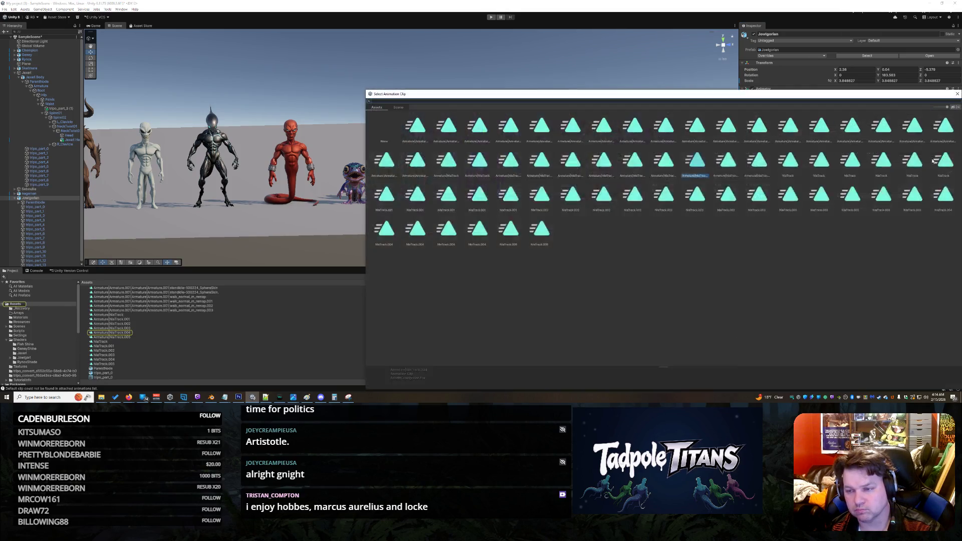
{"action": "left_click", "coordinate": [665, 167]}
{"action": "key", "text": "Right"}
{"action": "key", "text": "Left"}
{"action": "key", "text": "Left"}
{"action": "key", "text": "Left"}
{"action": "key", "text": "Right"}
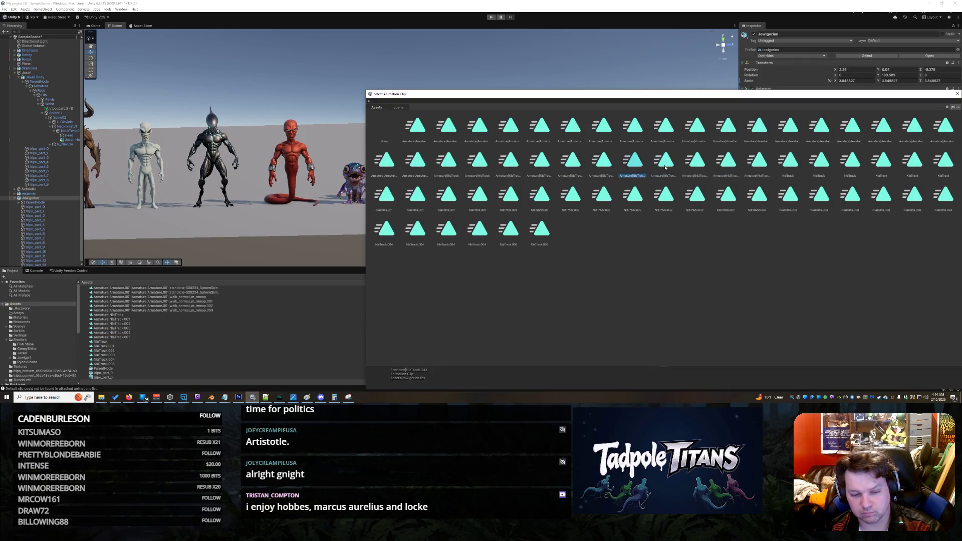
{"action": "double_click", "coordinate": [641, 168]}
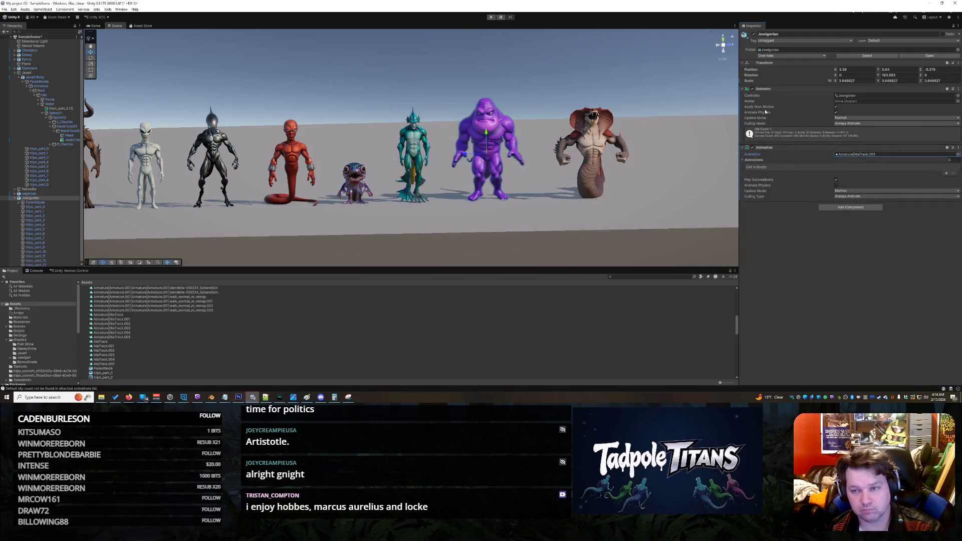
{"action": "left_click", "coordinate": [116, 342]}
{"action": "scroll", "coordinate": [119, 333], "scroll_direction": "up", "scroll_amount": 5}
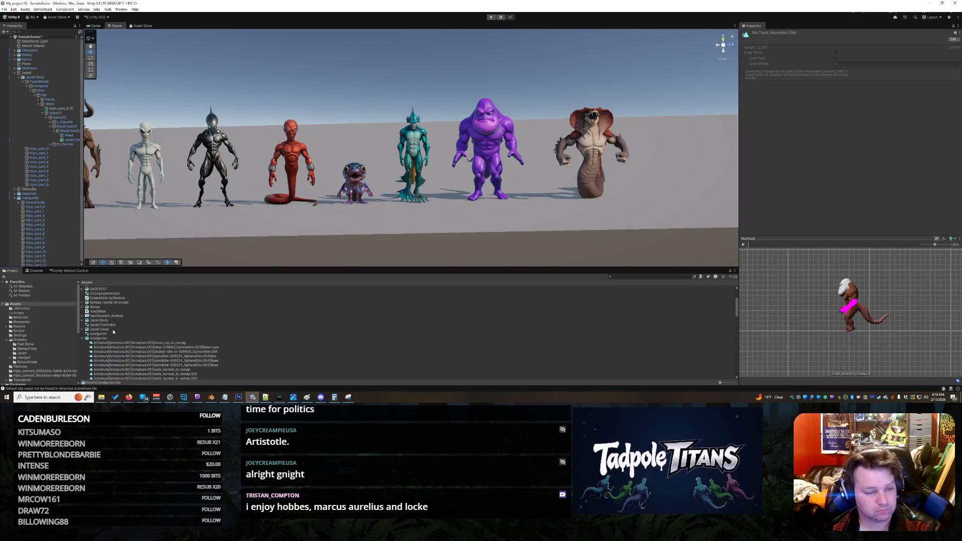
Delete the NlaTrack_004 state from the Jowlgorian animator controller.
{"action": "left_click", "coordinate": [82, 338]}
{"action": "double_click", "coordinate": [98, 334]}
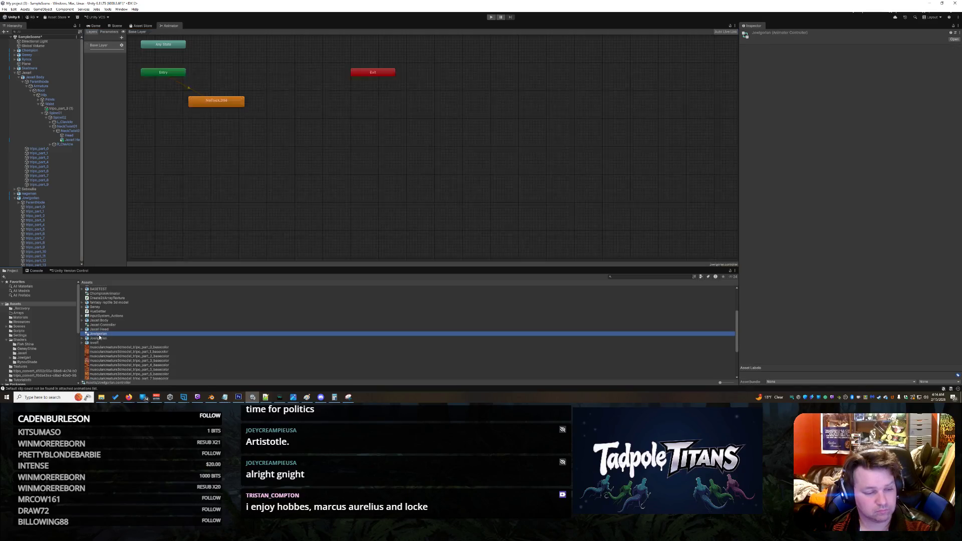
{"action": "left_click", "coordinate": [213, 105]}
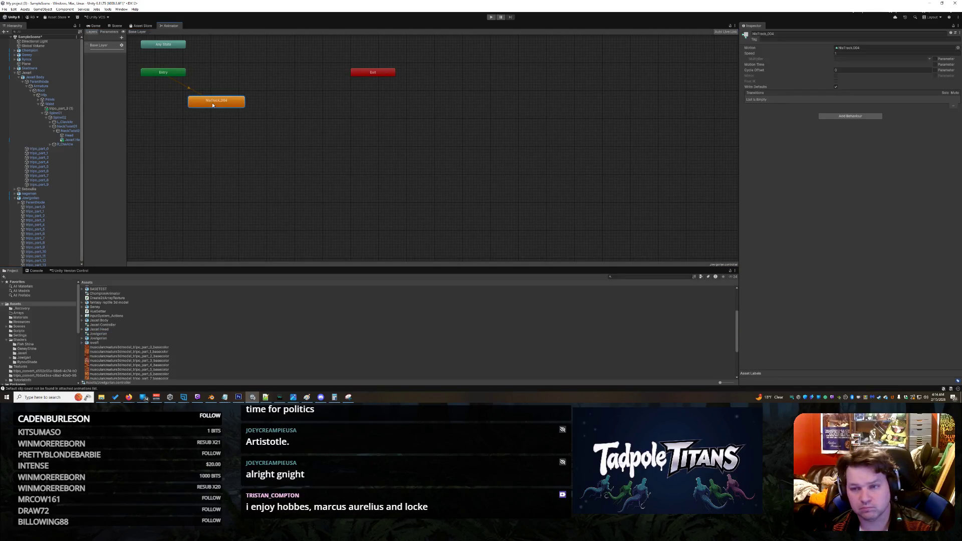
{"action": "key", "text": "Delete"}
Add NlaTrack.003 as the controller's default state and start a play test.
{"action": "scroll", "coordinate": [111, 343], "scroll_direction": "down", "scroll_amount": 1}
{"action": "scroll", "coordinate": [111, 343], "scroll_direction": "up", "scroll_amount": 2}
{"action": "left_click", "coordinate": [110, 345]}
{"action": "key", "text": "Right"}
{"action": "scroll", "coordinate": [144, 355], "scroll_direction": "down", "scroll_amount": 4}
{"action": "scroll", "coordinate": [145, 355], "scroll_direction": "down", "scroll_amount": 5}
{"action": "left_click", "coordinate": [106, 363]}
{"action": "mouse_move", "coordinate": [107, 365]}
{"action": "left_mouse_down"}
{"action": "mouse_move", "coordinate": [172, 274]}
{"action": "mouse_move", "coordinate": [154, 110]}
{"action": "mouse_move", "coordinate": [170, 118]}
{"action": "left_mouse_up"}
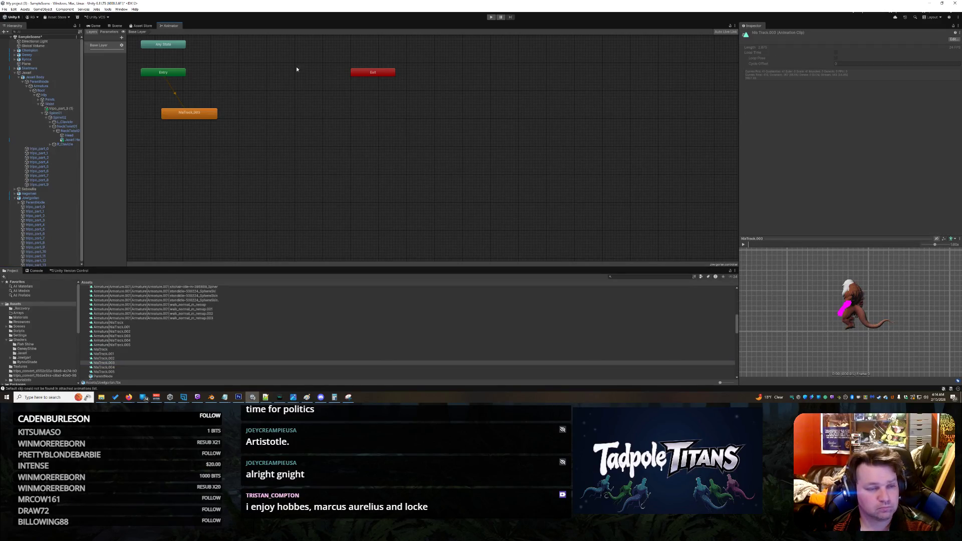
{"action": "left_click", "coordinate": [491, 17]}
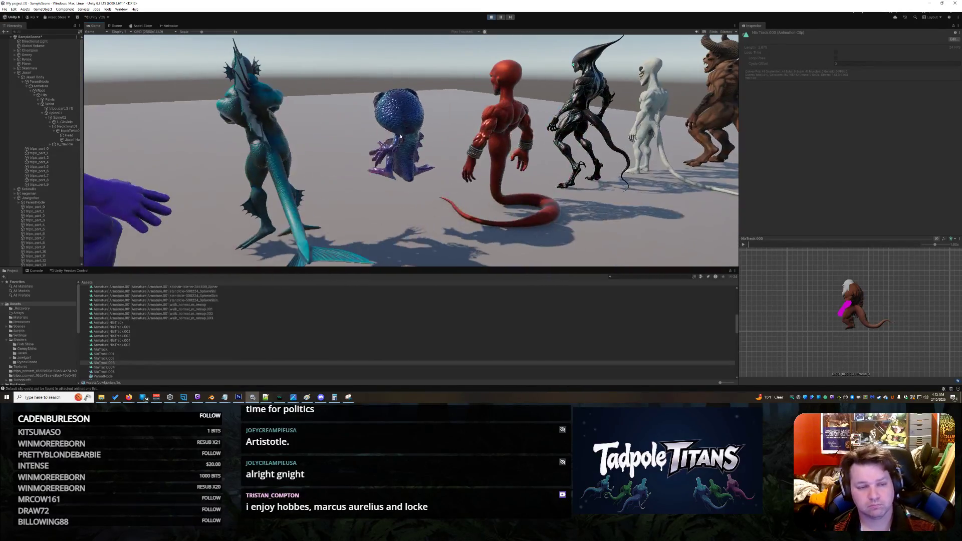
Stop the play test, go back to the Scene tab, and select the purple Jowlgorian.
{"action": "left_click", "coordinate": [491, 17]}
{"action": "scroll", "coordinate": [447, 125], "scroll_direction": "down", "scroll_amount": 2}
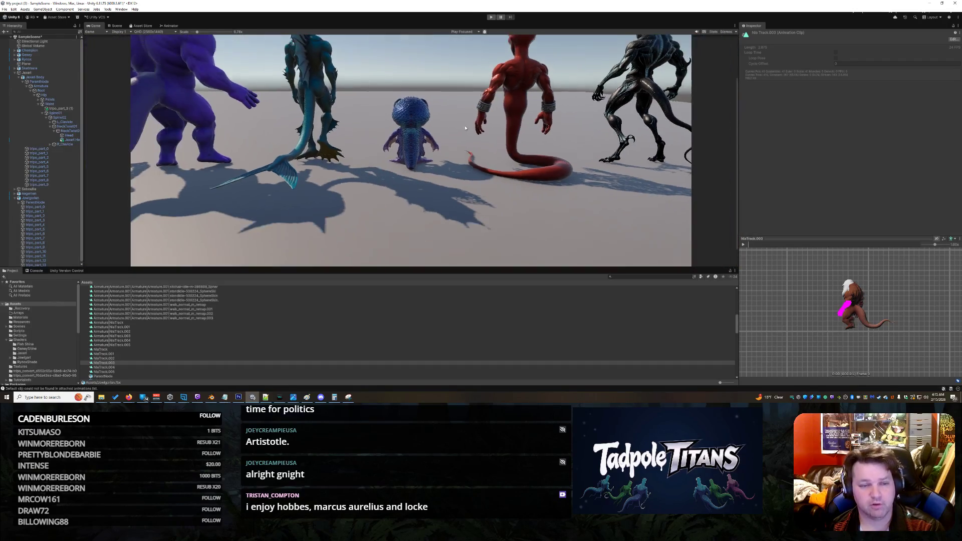
{"action": "scroll", "coordinate": [437, 110], "scroll_direction": "up", "scroll_amount": 5}
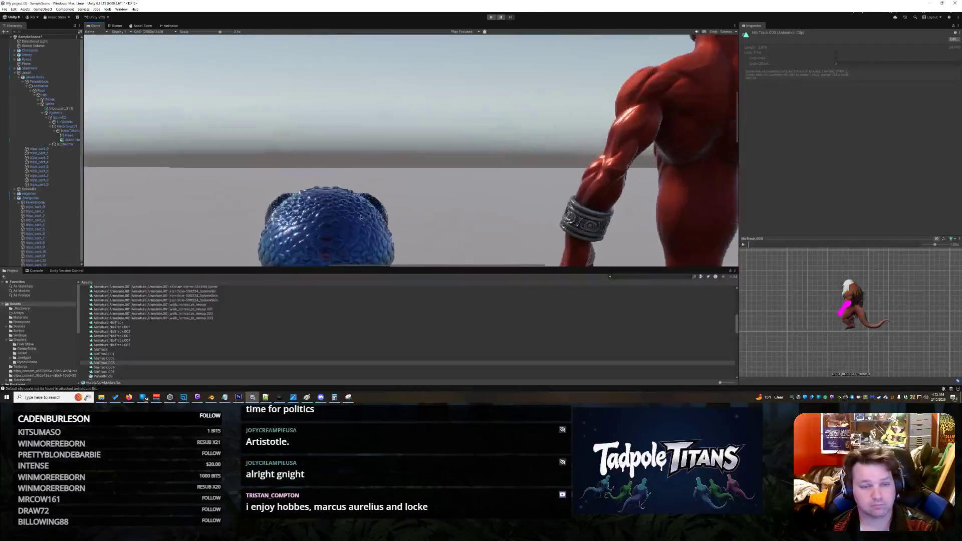
{"action": "scroll", "coordinate": [350, 207], "scroll_direction": "down", "scroll_amount": 2}
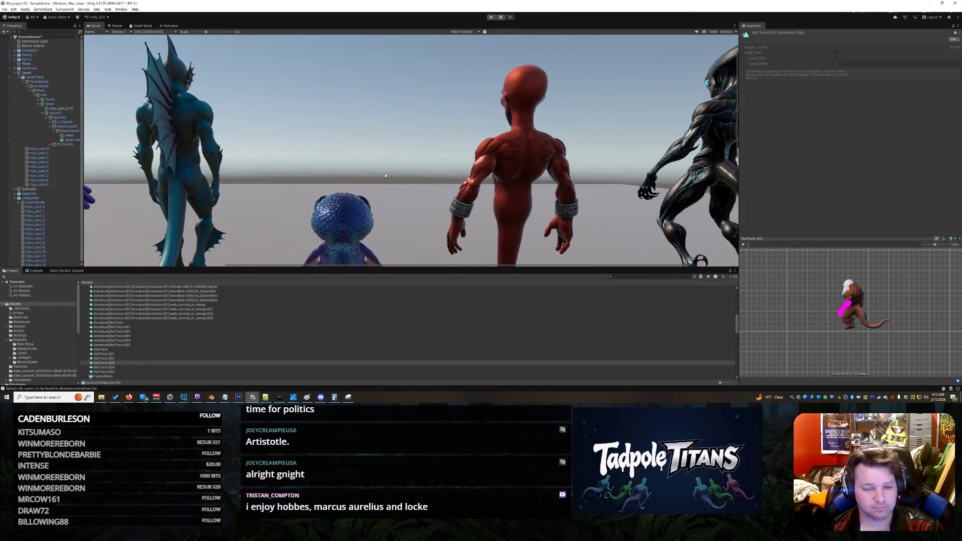
{"action": "scroll", "coordinate": [400, 143], "scroll_direction": "down", "scroll_amount": 1}
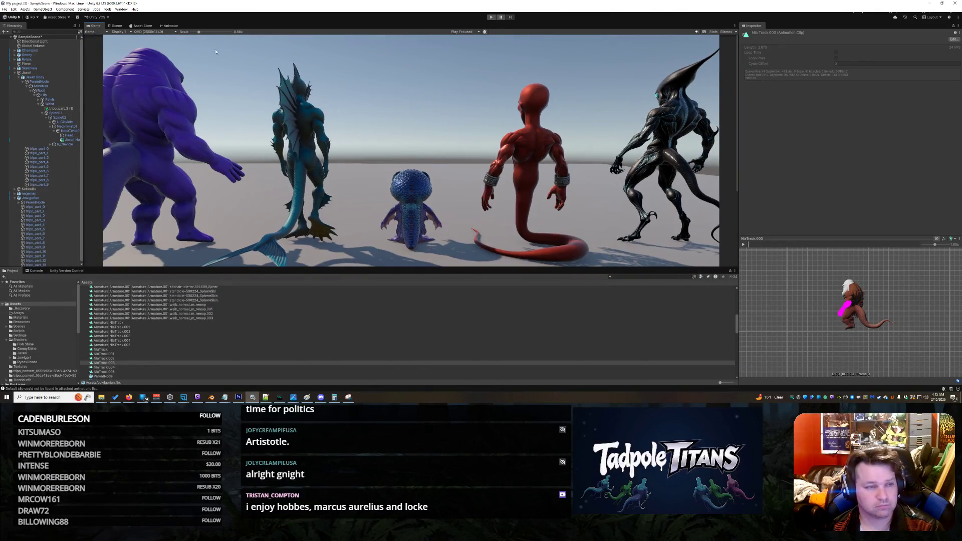
{"action": "scroll", "coordinate": [417, 128], "scroll_direction": "up", "scroll_amount": 3}
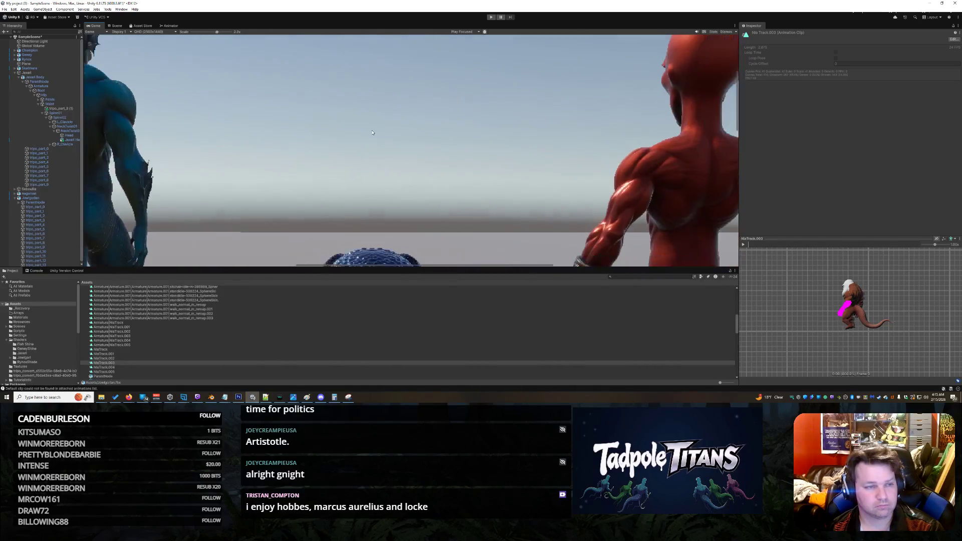
{"action": "scroll", "coordinate": [300, 100], "scroll_direction": "down", "scroll_amount": 4}
{"action": "scroll", "coordinate": [201, 64], "scroll_direction": "up", "scroll_amount": 1}
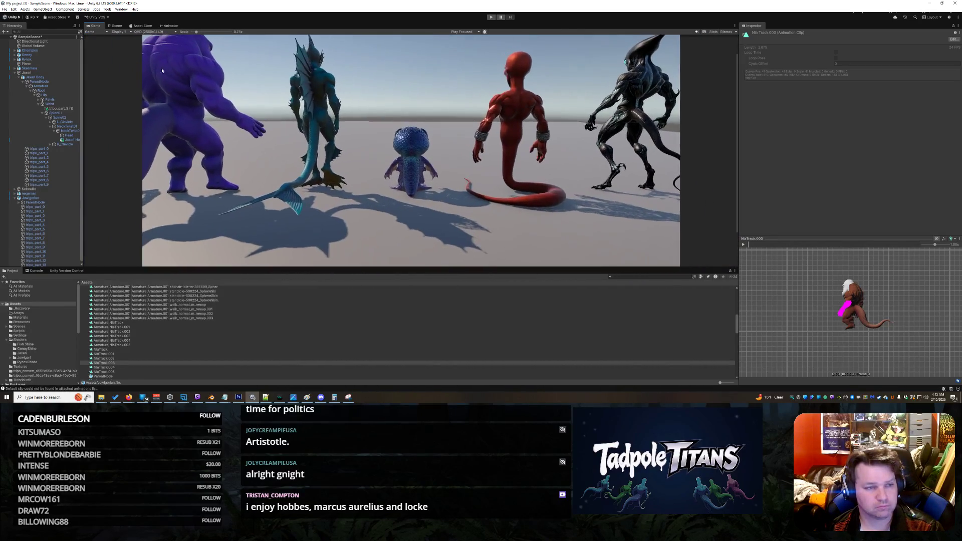
{"action": "left_click", "coordinate": [116, 25]}
{"action": "scroll", "coordinate": [499, 134], "scroll_direction": "up", "scroll_amount": 5}
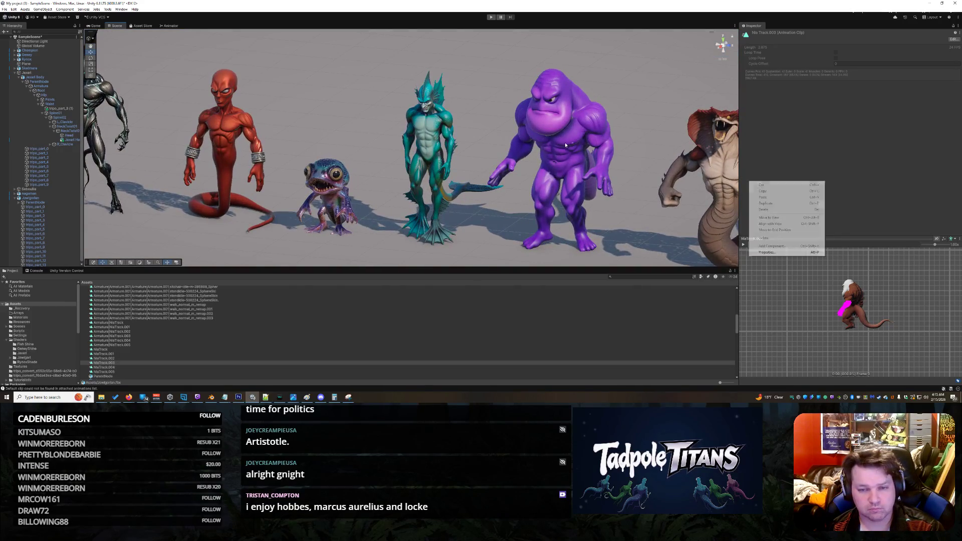
{"action": "left_click", "coordinate": [554, 153]}
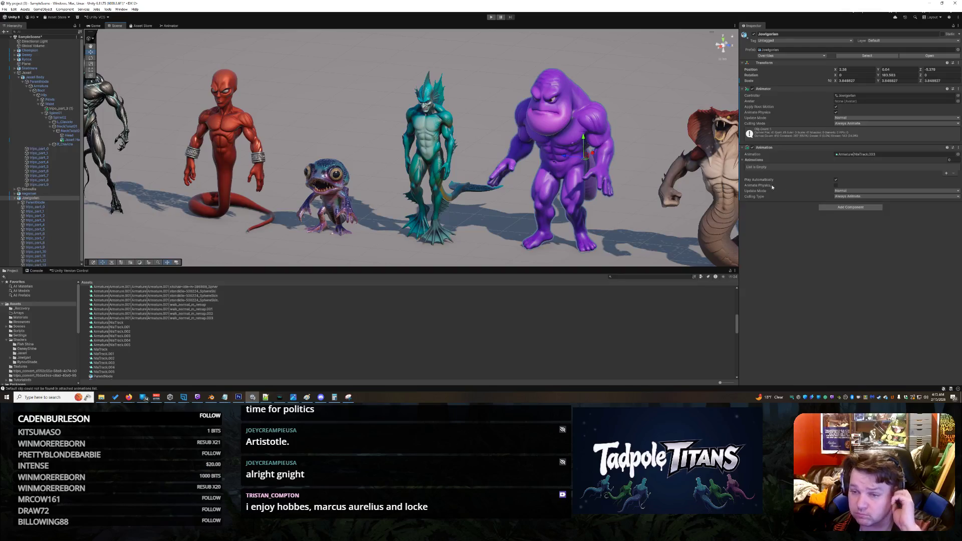
Collapse the Jaxari and purple creature lists and orbit around the lineup.
{"action": "left_click", "coordinate": [77, 140]}
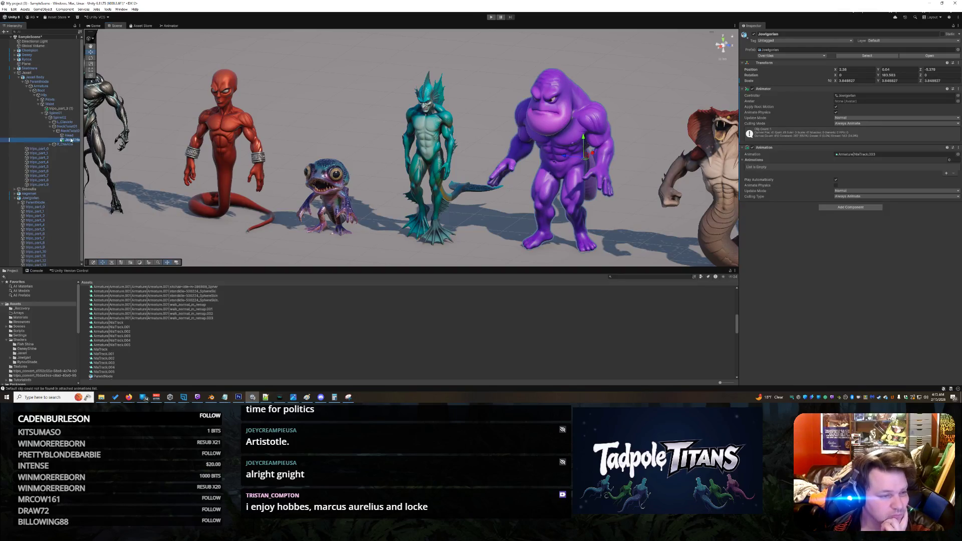
{"action": "left_click", "coordinate": [15, 72]}
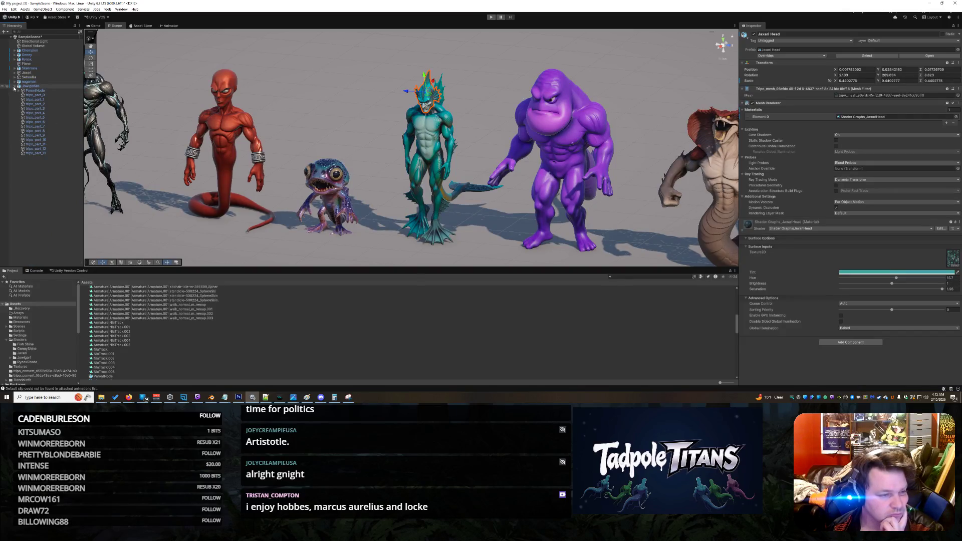
{"action": "left_click", "coordinate": [14, 87]}
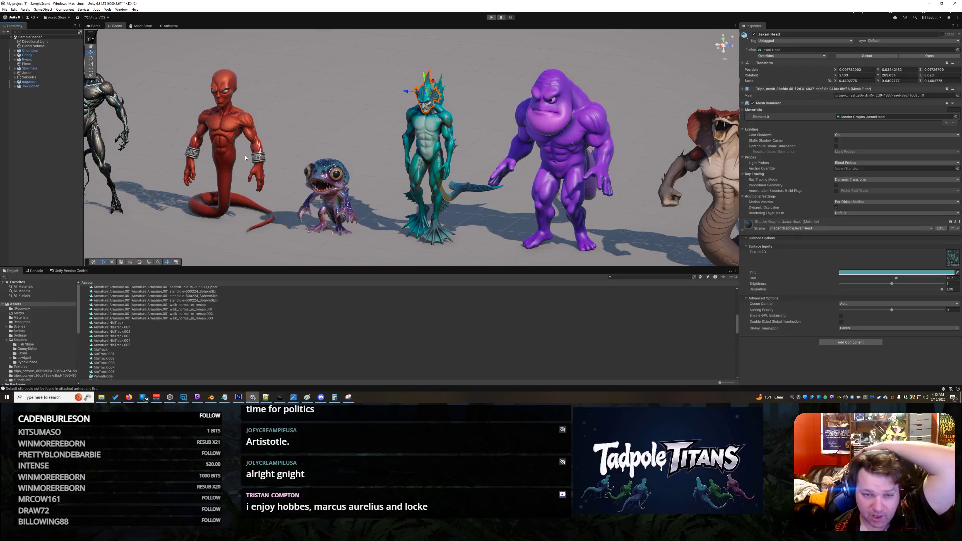
{"action": "left_click", "coordinate": [376, 133]}
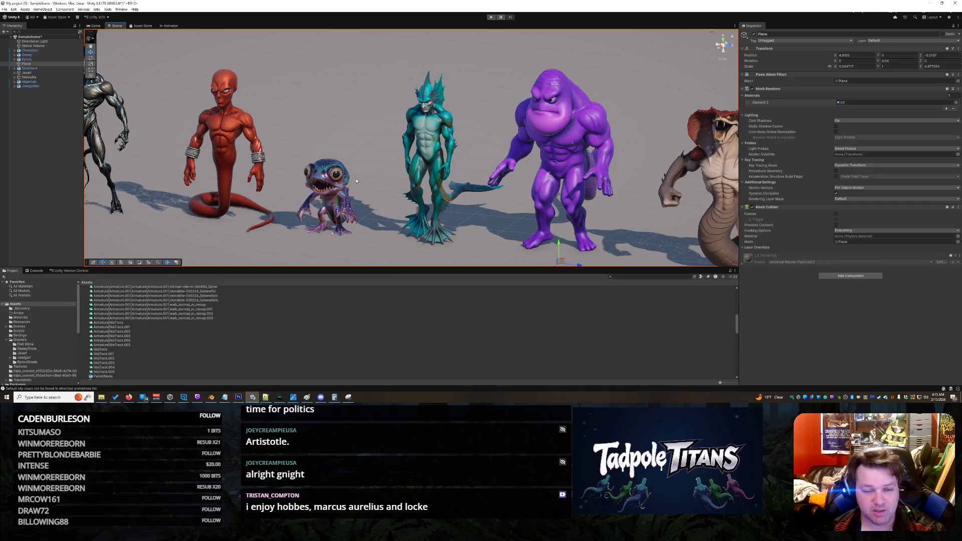
{"action": "mouse_move", "coordinate": [379, 207]}
{"action": "left_mouse_down"}
{"action": "mouse_move", "coordinate": [561, 208]}
{"action": "mouse_move", "coordinate": [628, 183]}
{"action": "mouse_move", "coordinate": [414, 201]}
{"action": "left_mouse_up"}
{"action": "left_click", "coordinate": [539, 172]}
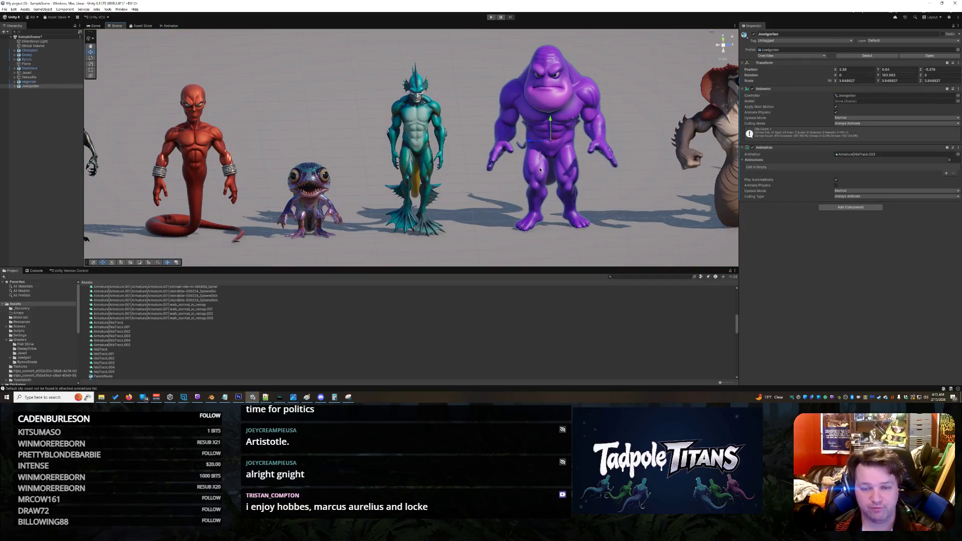
{"action": "left_click", "coordinate": [536, 172]}
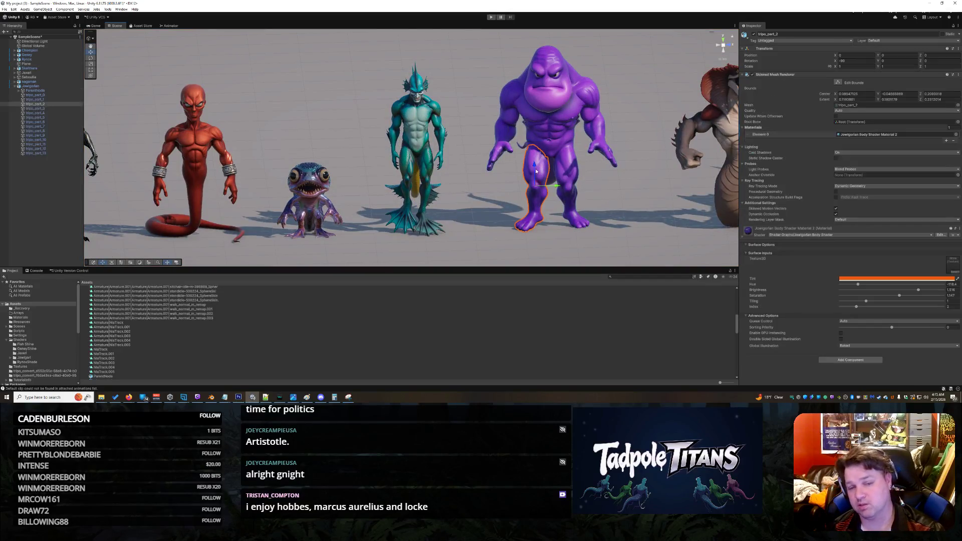
{"action": "left_click", "coordinate": [500, 202]}
{"action": "scroll", "coordinate": [649, 191], "scroll_direction": "down", "scroll_amount": 2}
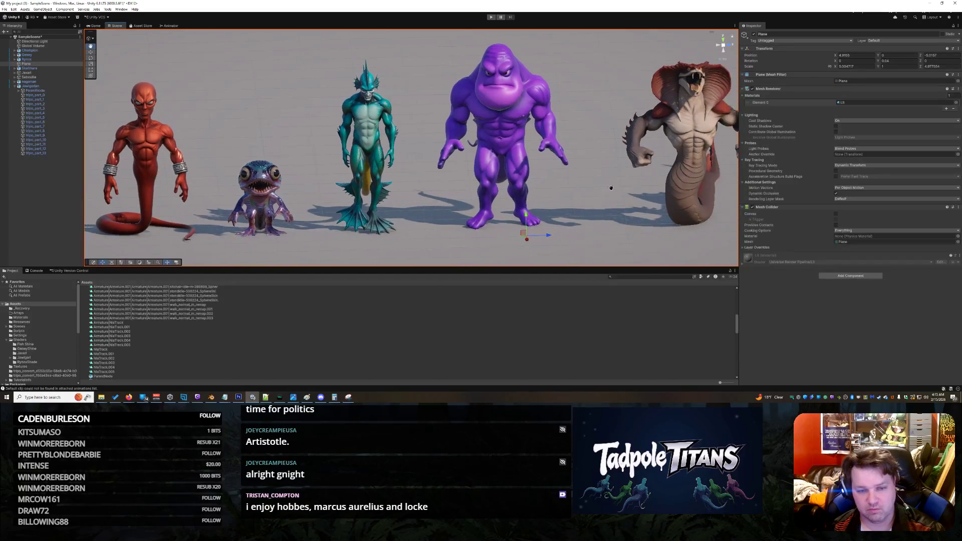
{"action": "mouse_move", "coordinate": [649, 191]}
{"action": "left_mouse_down"}
{"action": "mouse_move", "coordinate": [90, 168]}
{"action": "mouse_move", "coordinate": [219, 181]}
{"action": "mouse_move", "coordinate": [197, 173]}
{"action": "mouse_move", "coordinate": [204, 167]}
{"action": "mouse_move", "coordinate": [760, 225]}
{"action": "mouse_move", "coordinate": [932, 199]}
{"action": "mouse_move", "coordinate": [11, 190]}
{"action": "left_mouse_up"}
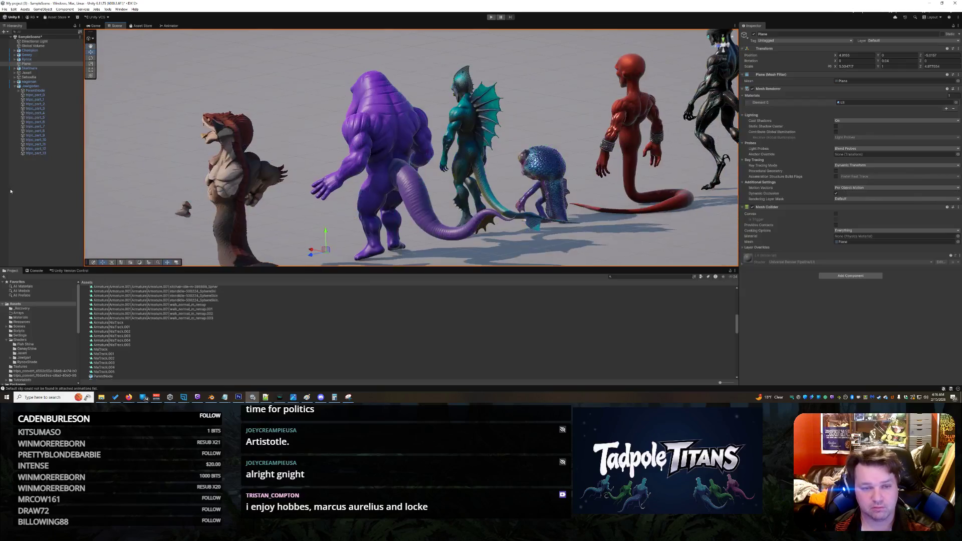
{"action": "mouse_move", "coordinate": [419, 122]}
{"action": "left_mouse_down"}
{"action": "mouse_move", "coordinate": [635, 111]}
{"action": "mouse_move", "coordinate": [639, 124]}
{"action": "left_mouse_up"}
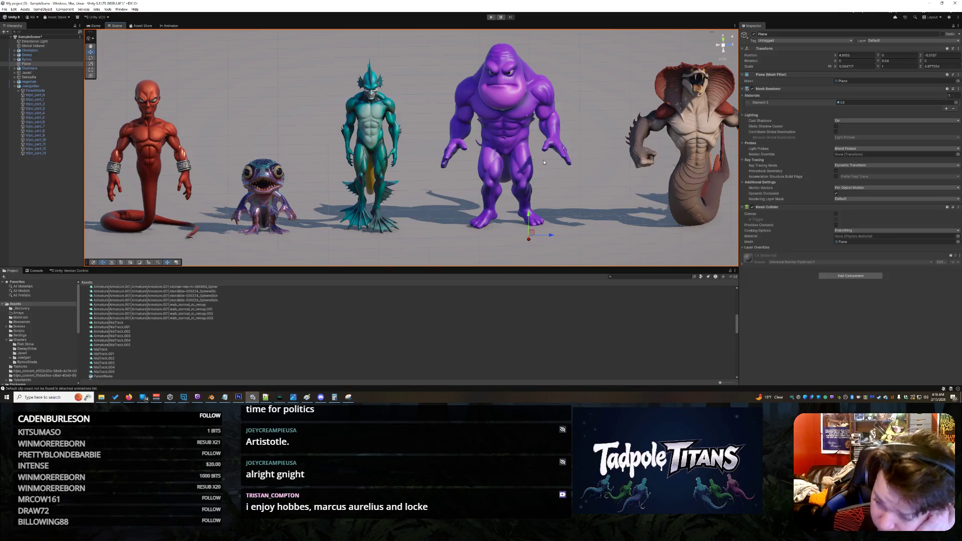
Reselect the purple creature and ping its Armature|NlaTrack.004 clip and animator controller.
{"action": "left_click", "coordinate": [493, 168]}
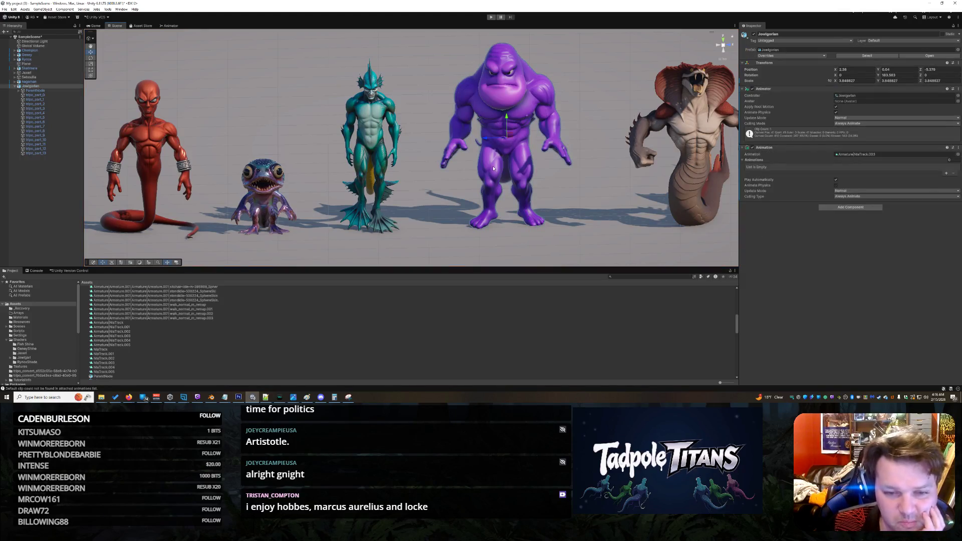
{"action": "left_click", "coordinate": [436, 169]}
{"action": "left_click", "coordinate": [501, 131]}
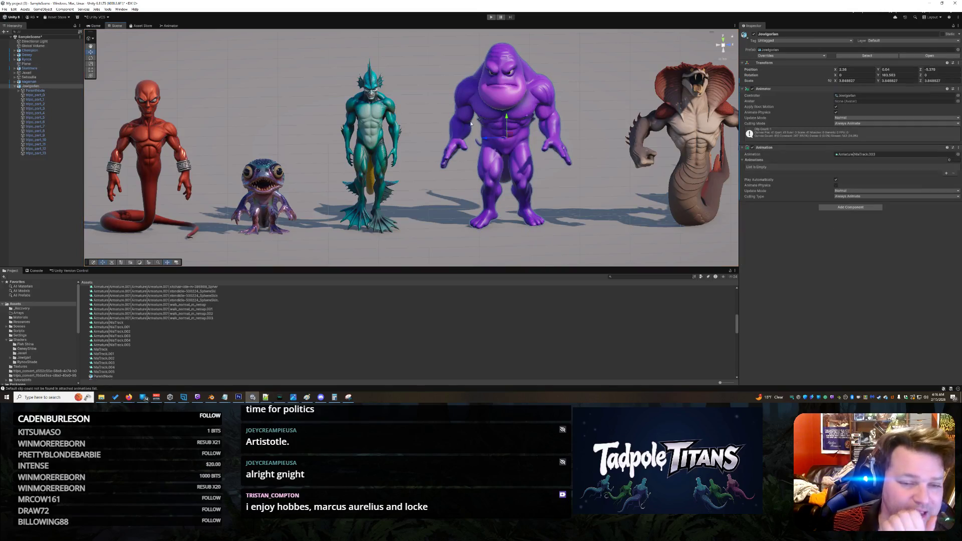
{"action": "left_click", "coordinate": [139, 341]}
{"action": "scroll", "coordinate": [139, 338], "scroll_direction": "up", "scroll_amount": 5}
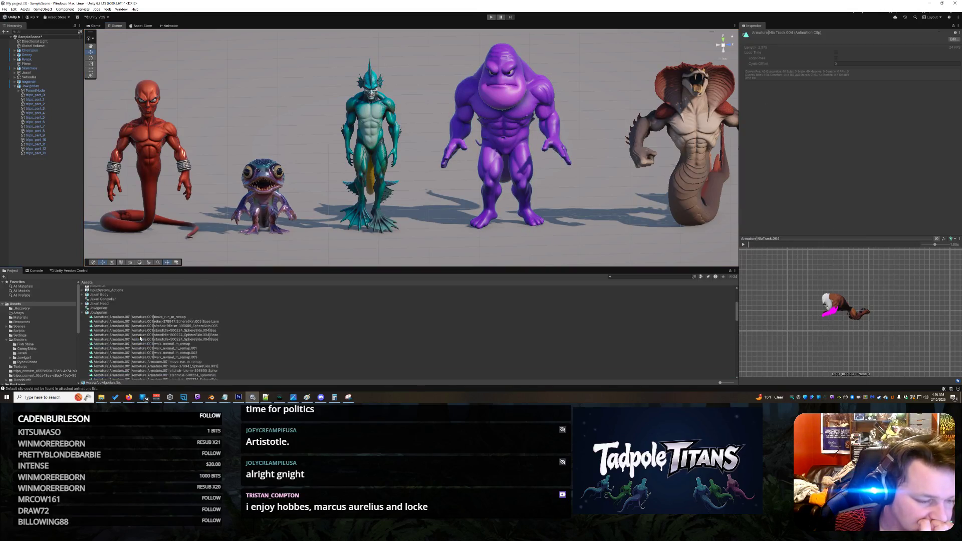
{"action": "left_click", "coordinate": [83, 346]}
{"action": "double_click", "coordinate": [96, 343]}
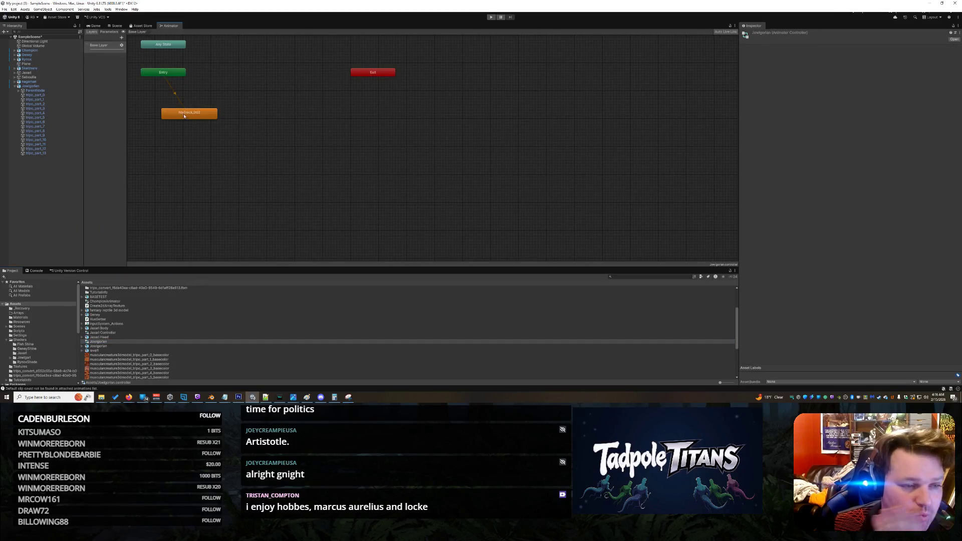
{"action": "left_click", "coordinate": [184, 114]}
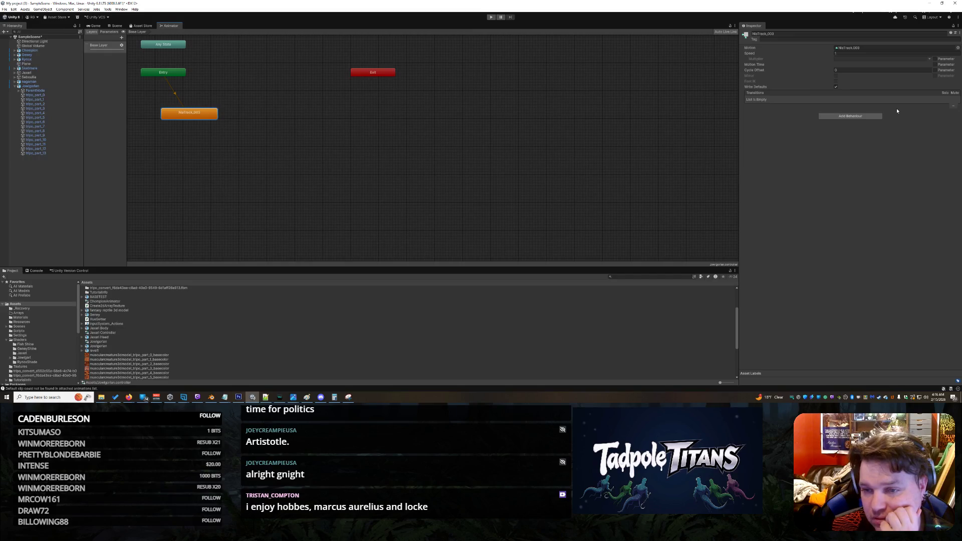
{"action": "left_click", "coordinate": [161, 47]}
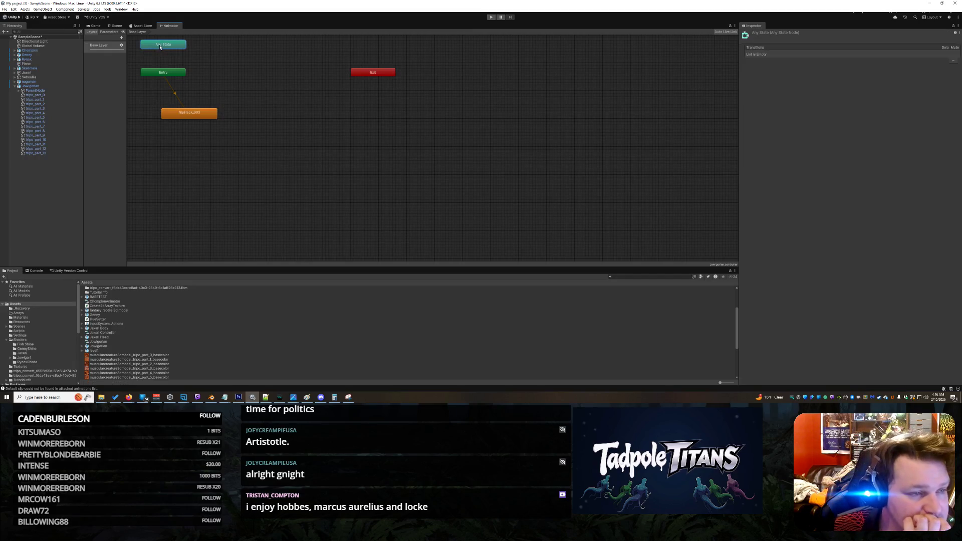
{"action": "left_click", "coordinate": [109, 32]}
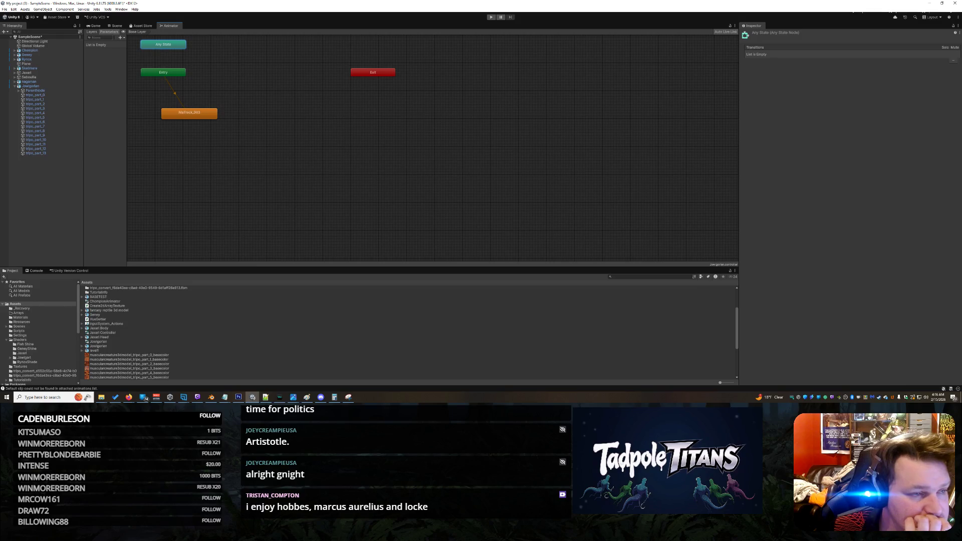
{"action": "left_click", "coordinate": [121, 38]}
{"action": "left_click", "coordinate": [302, 184]}
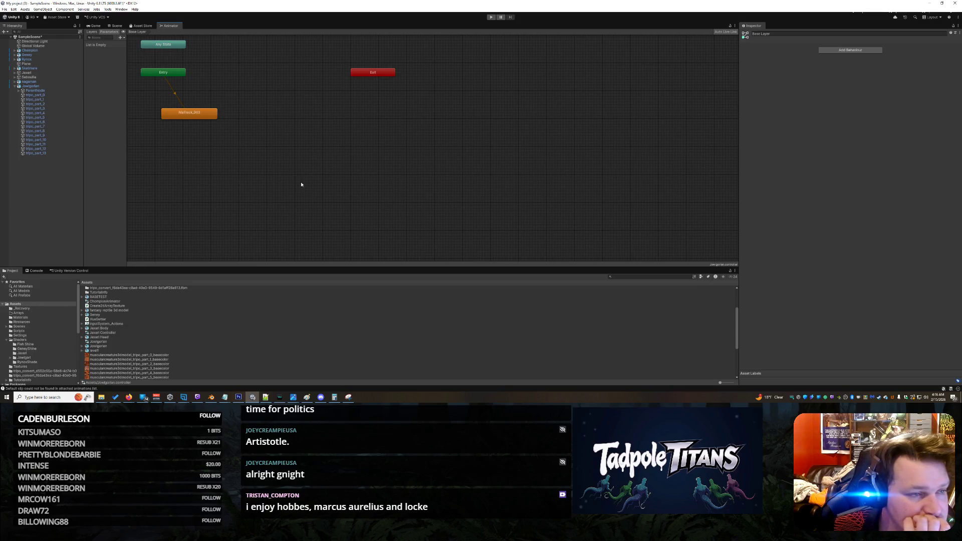
{"action": "key", "text": "alt+Tab"}
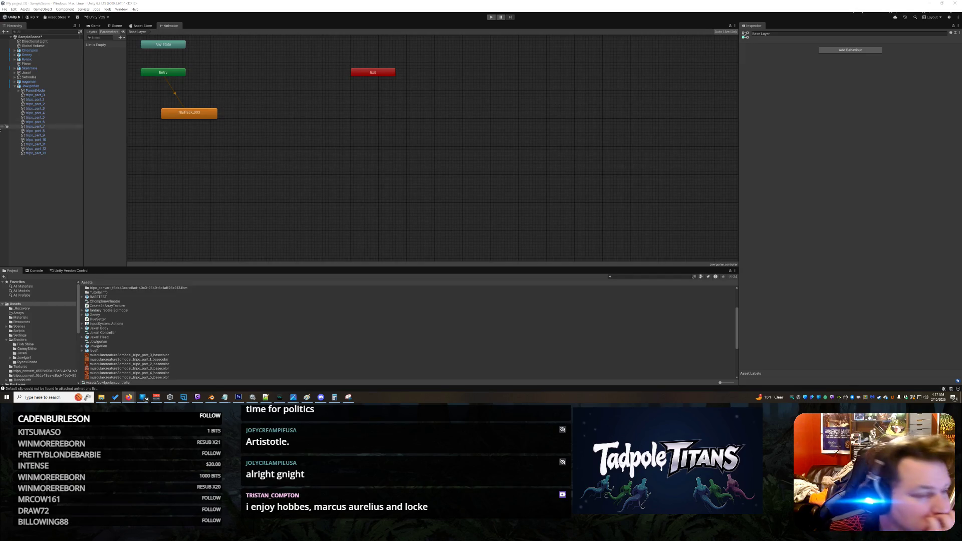
{"action": "left_click", "coordinate": [199, 116]}
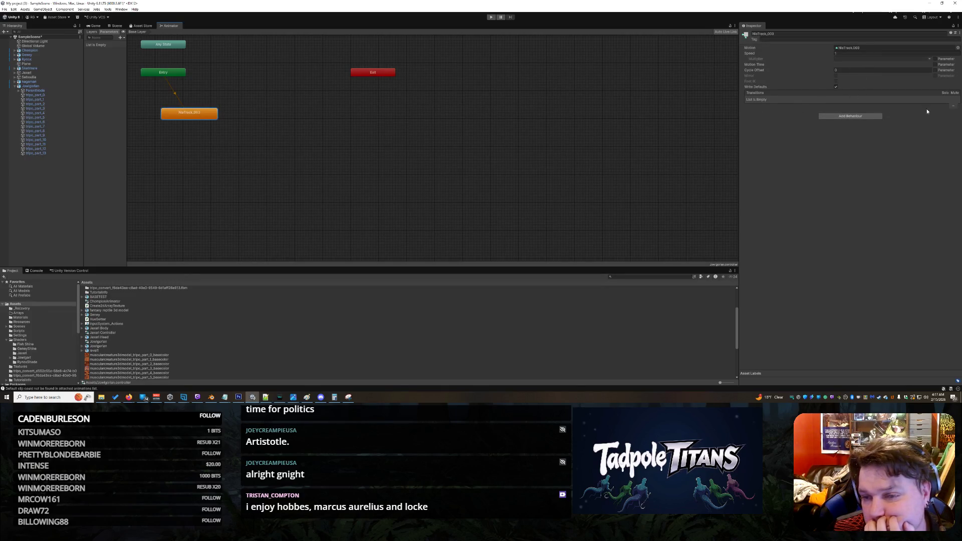
{"action": "left_click", "coordinate": [840, 116]}
{"action": "left_click", "coordinate": [767, 129]}
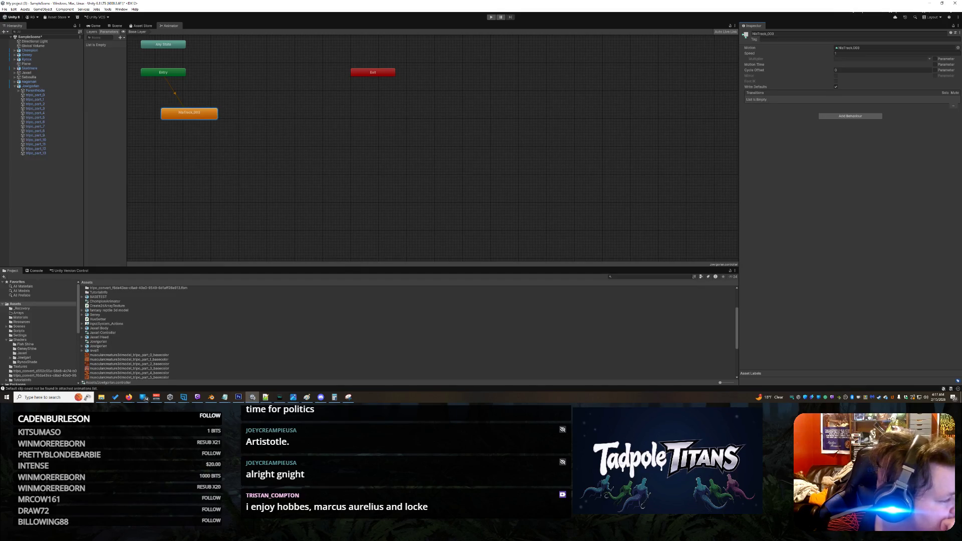
{"action": "right_click", "coordinate": [177, 27]}
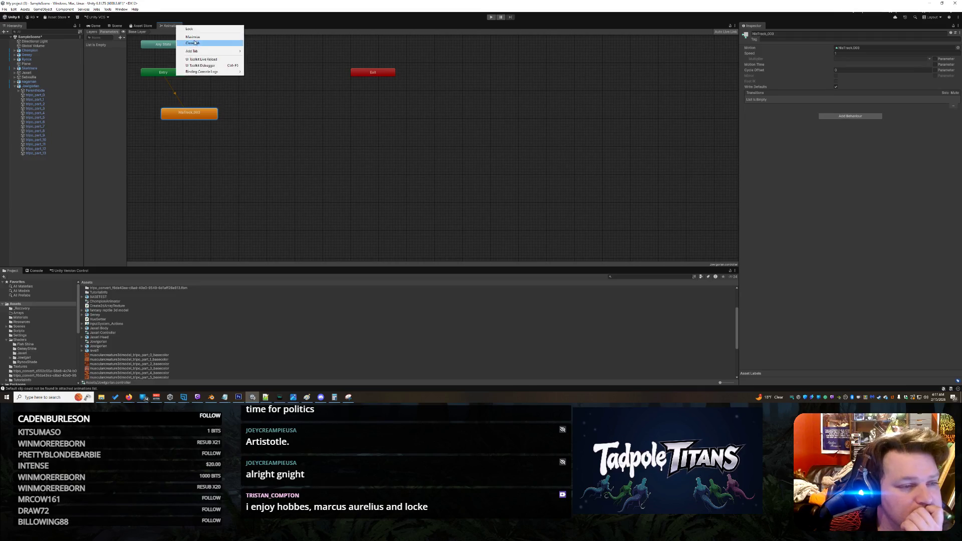
{"action": "left_click", "coordinate": [190, 40]}
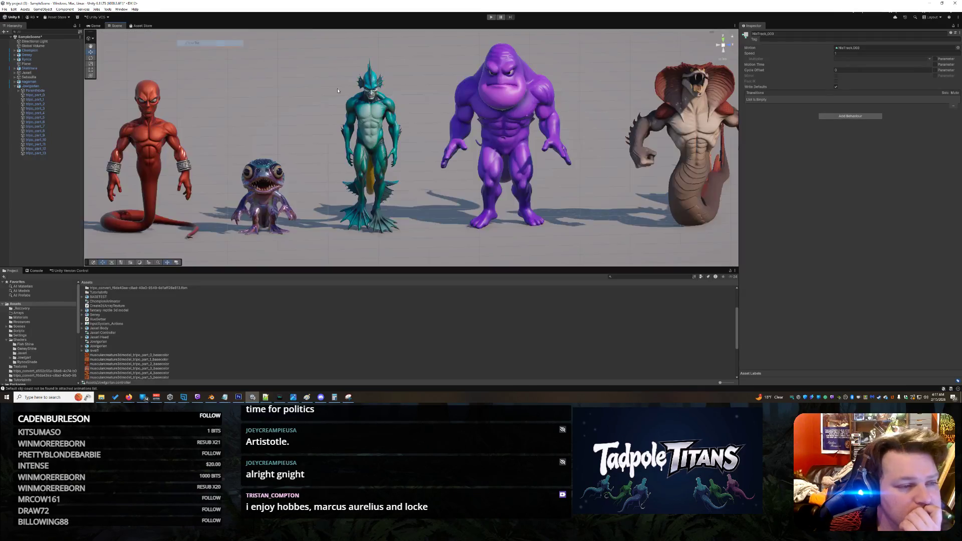
Add NlaTrack.003 as Element 0 of Jowlgorian's Animation list, keeping update mode Normal.
{"action": "left_click", "coordinate": [503, 122]}
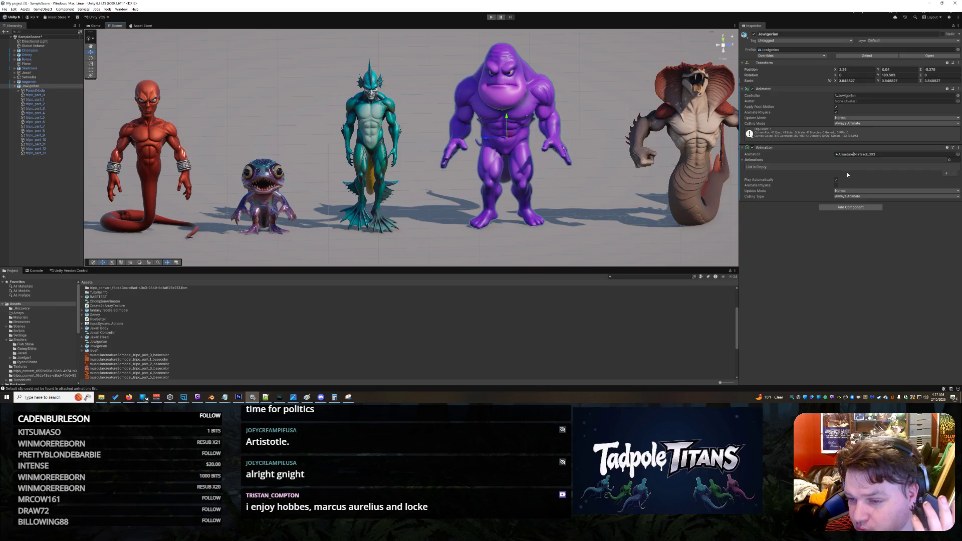
{"action": "left_click", "coordinate": [946, 174]}
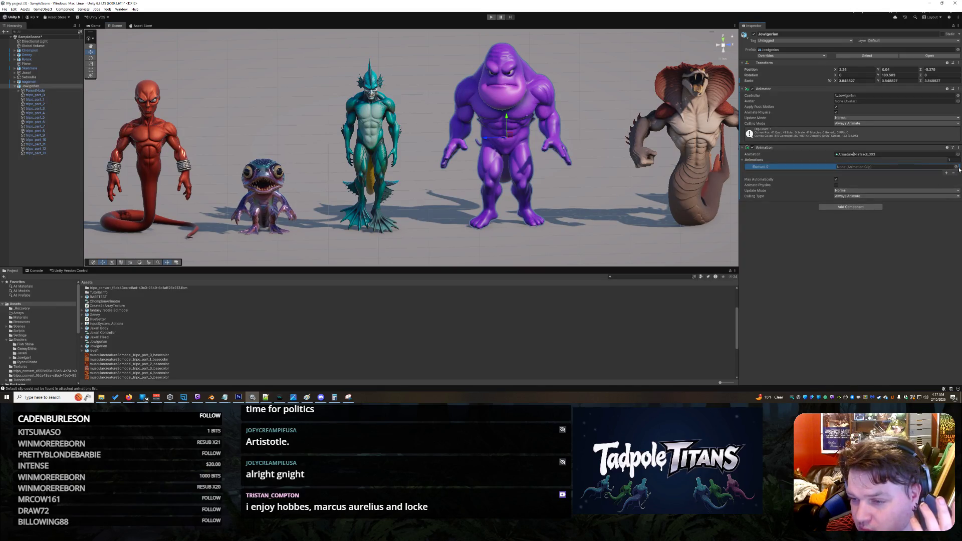
{"action": "left_click", "coordinate": [955, 167]}
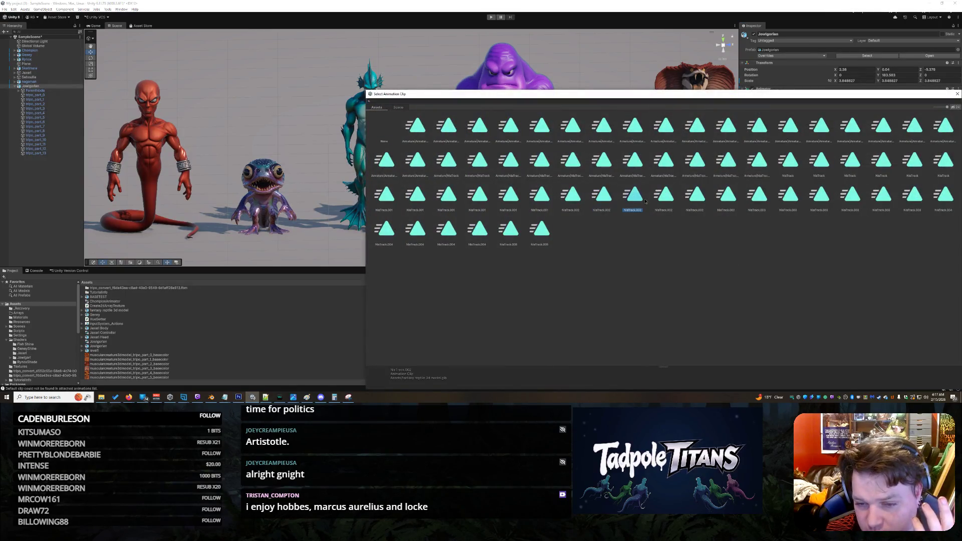
{"action": "left_click", "coordinate": [758, 196]}
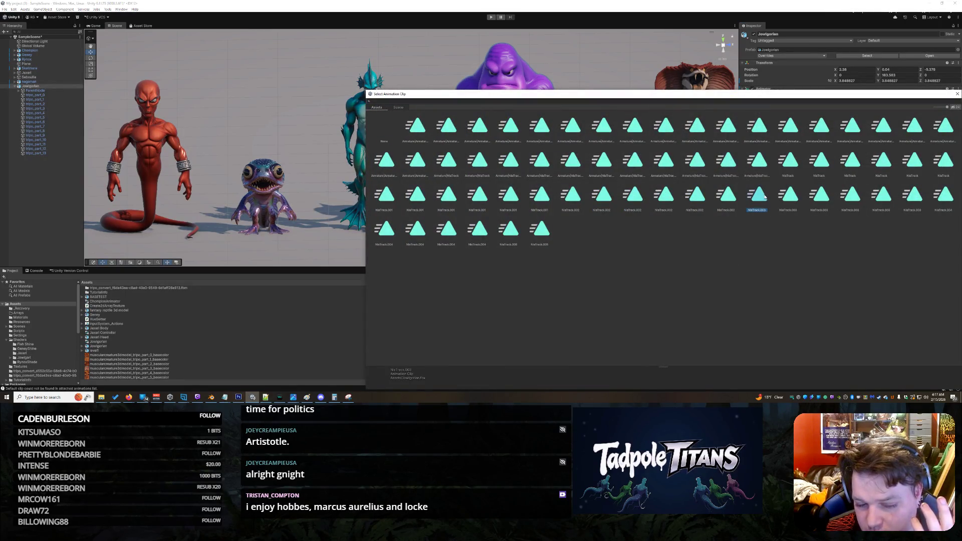
{"action": "double_click", "coordinate": [764, 197]}
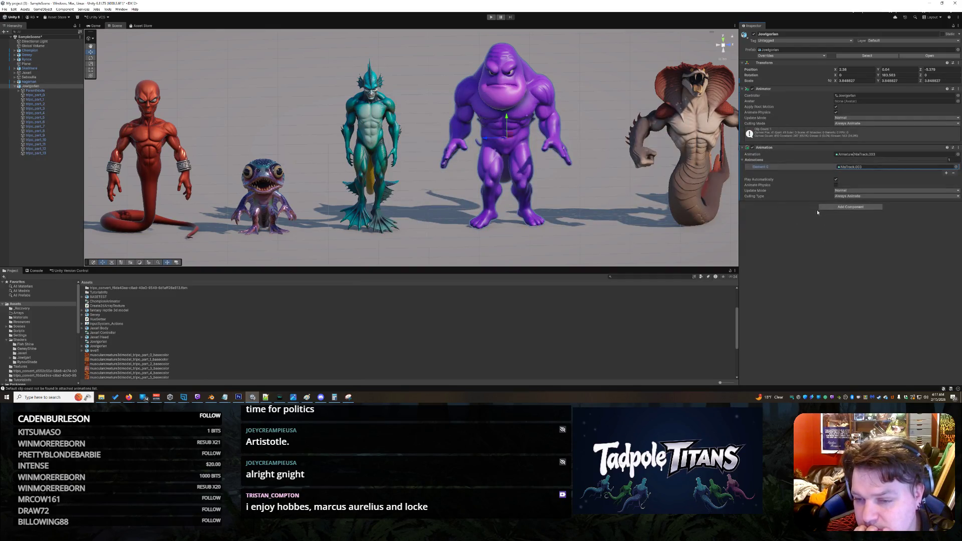
{"action": "left_click", "coordinate": [841, 191]}
{"action": "left_click", "coordinate": [811, 273]}
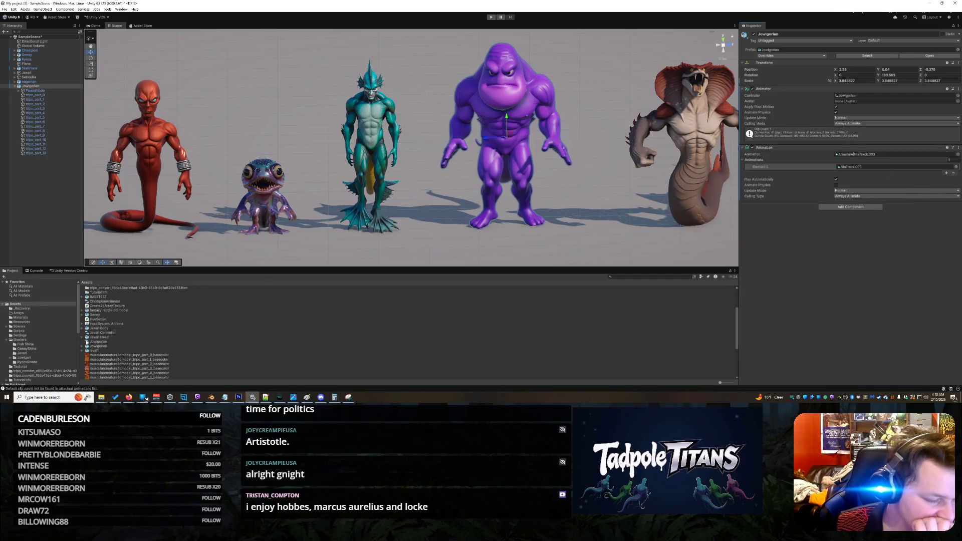
{"action": "left_click", "coordinate": [87, 341]}
Preview the NlaTrack.003 clip and open its properties in a separate window.
{"action": "scroll", "coordinate": [149, 348], "scroll_direction": "down", "scroll_amount": 5}
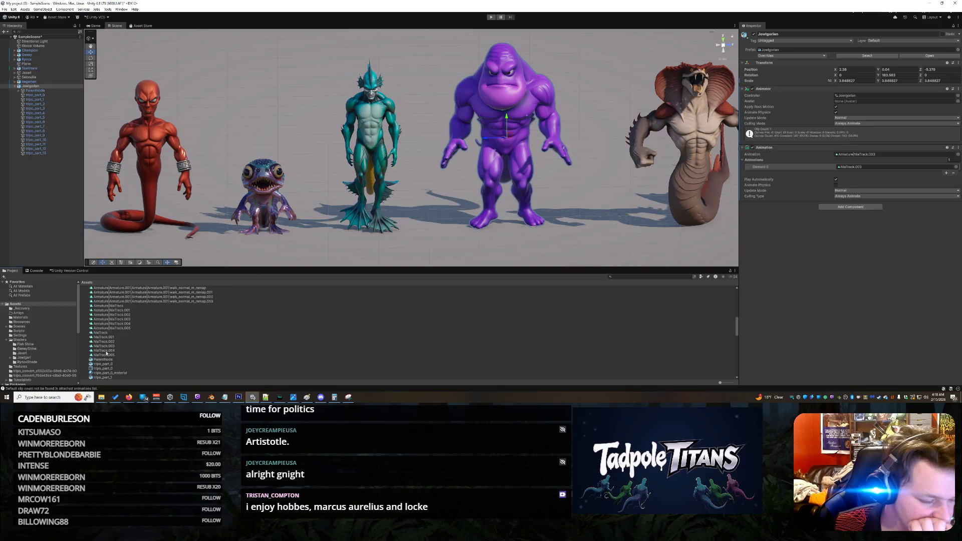
{"action": "left_click", "coordinate": [109, 346]}
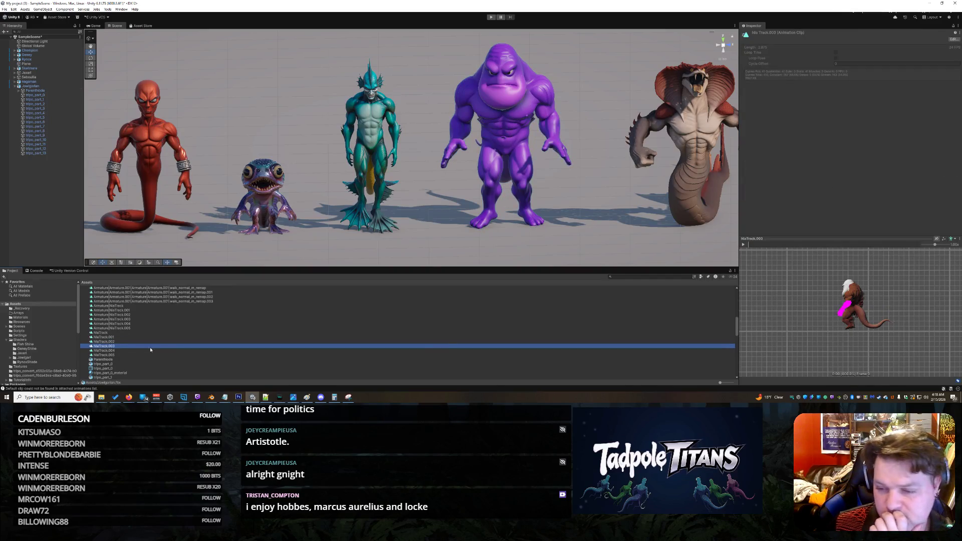
{"action": "left_click", "coordinate": [743, 244]}
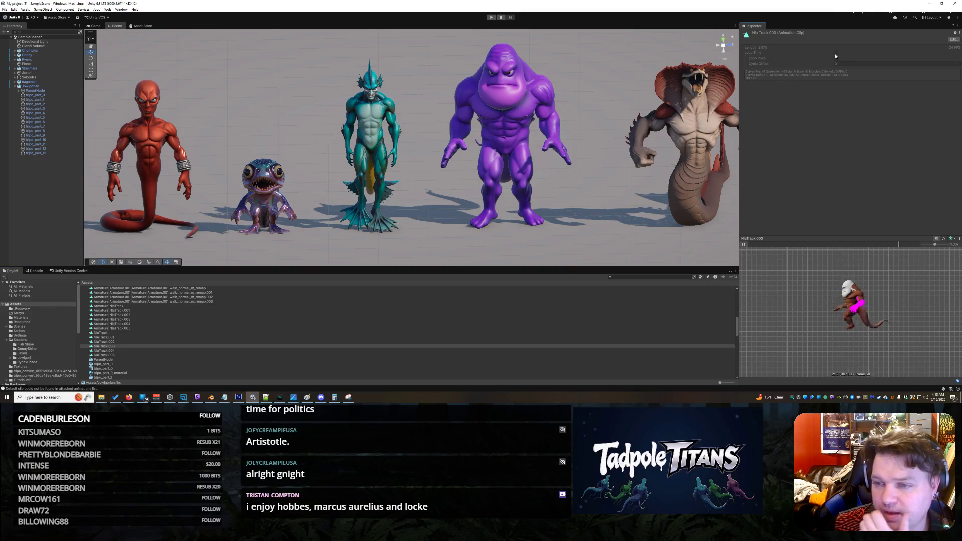
{"action": "right_click", "coordinate": [103, 347]}
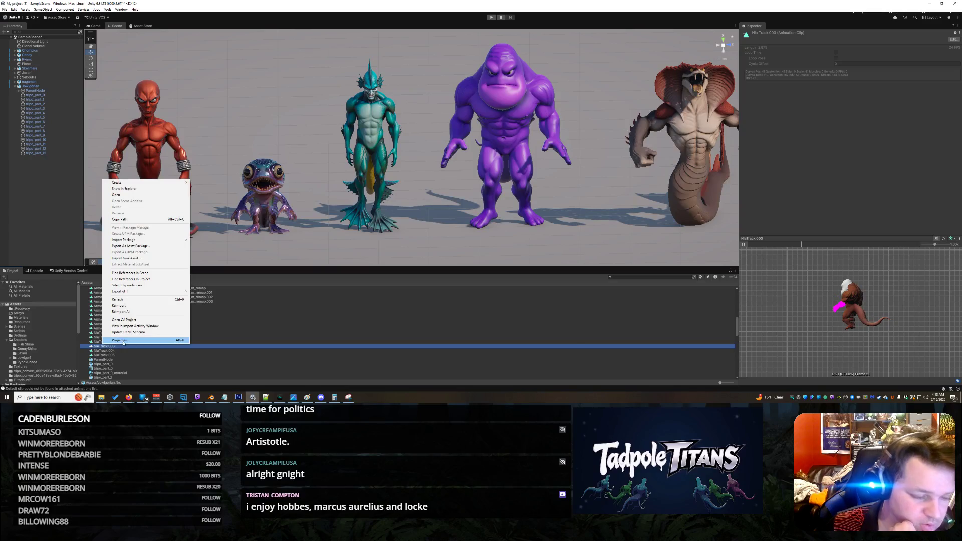
{"action": "left_click", "coordinate": [120, 343]}
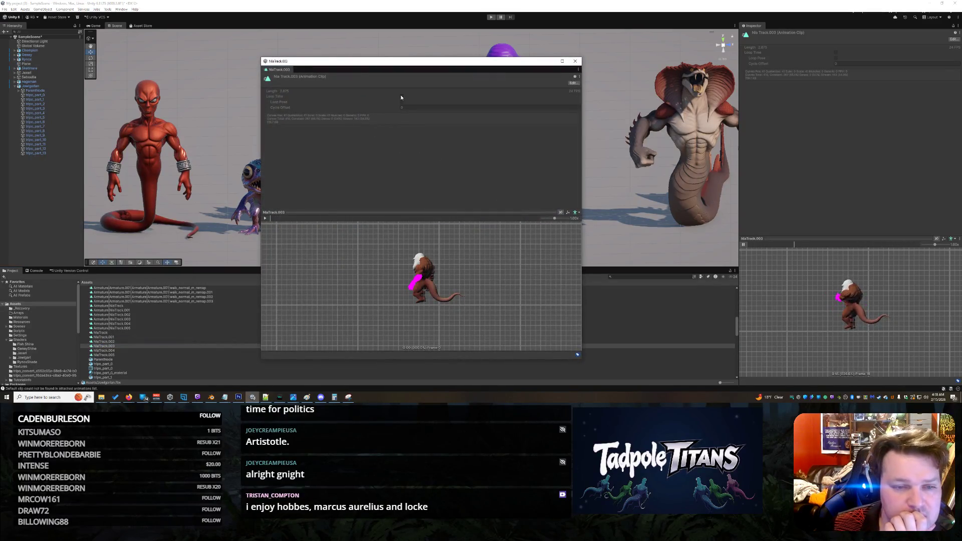
Turn on Loop Time for NlaTrack.003, apply the reimport, and close the clip window.
{"action": "left_click", "coordinate": [574, 83]}
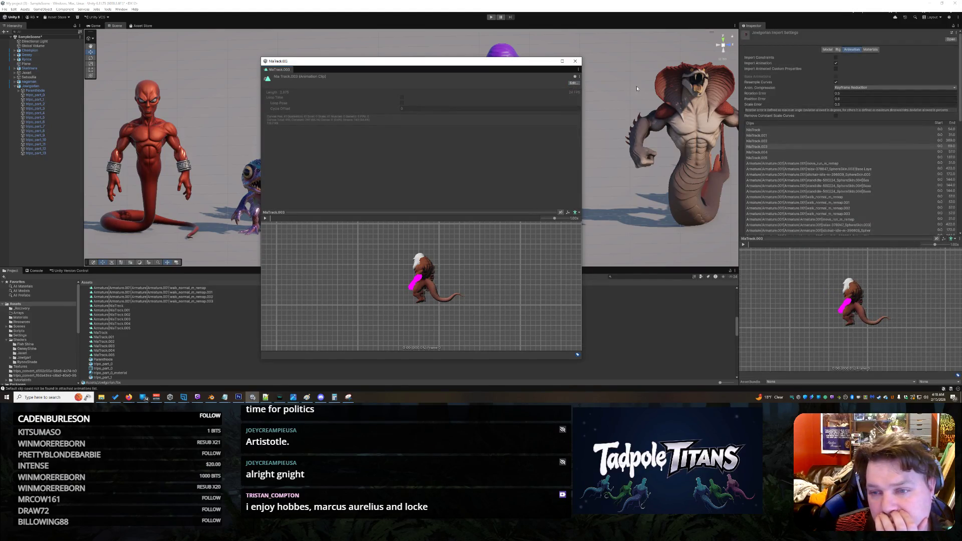
{"action": "scroll", "coordinate": [848, 131], "scroll_direction": "down", "scroll_amount": 10}
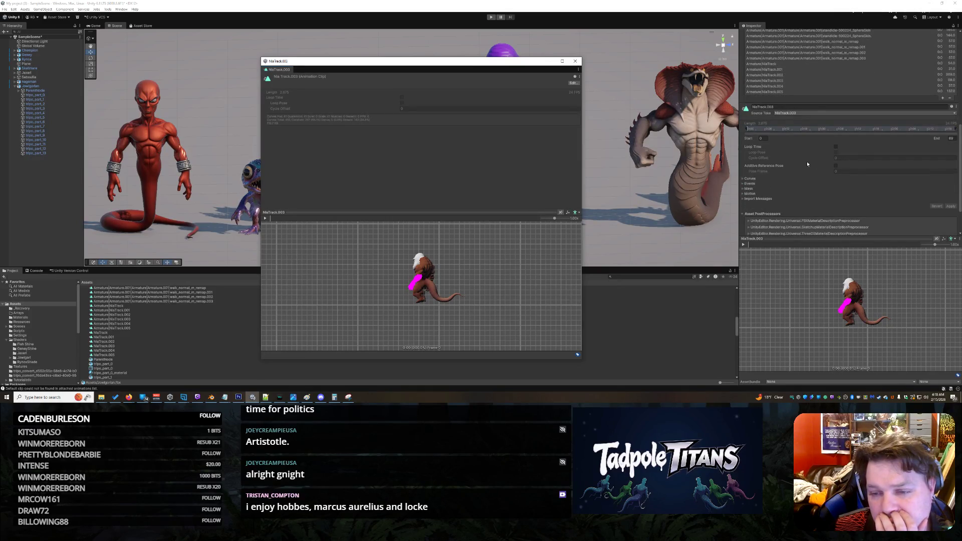
{"action": "left_click", "coordinate": [835, 147]}
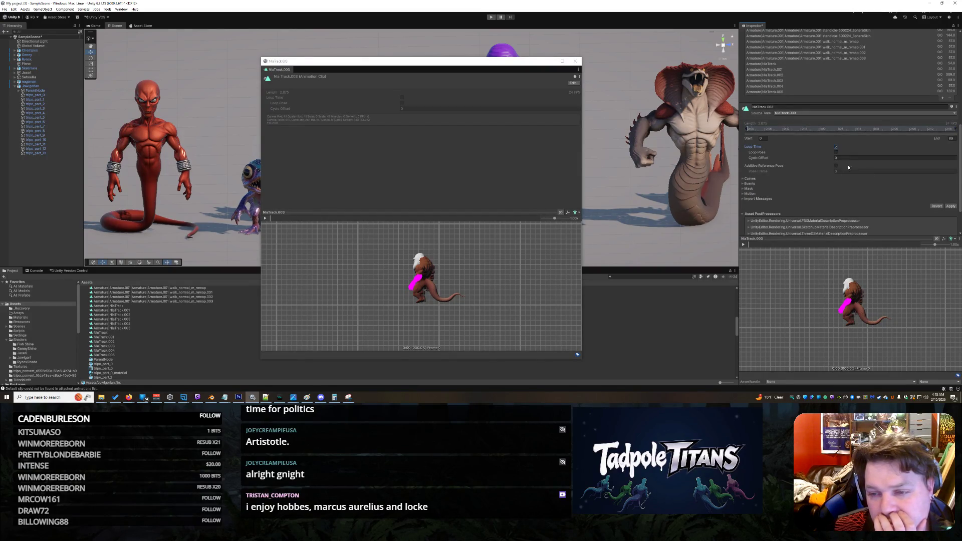
{"action": "left_click", "coordinate": [951, 206]}
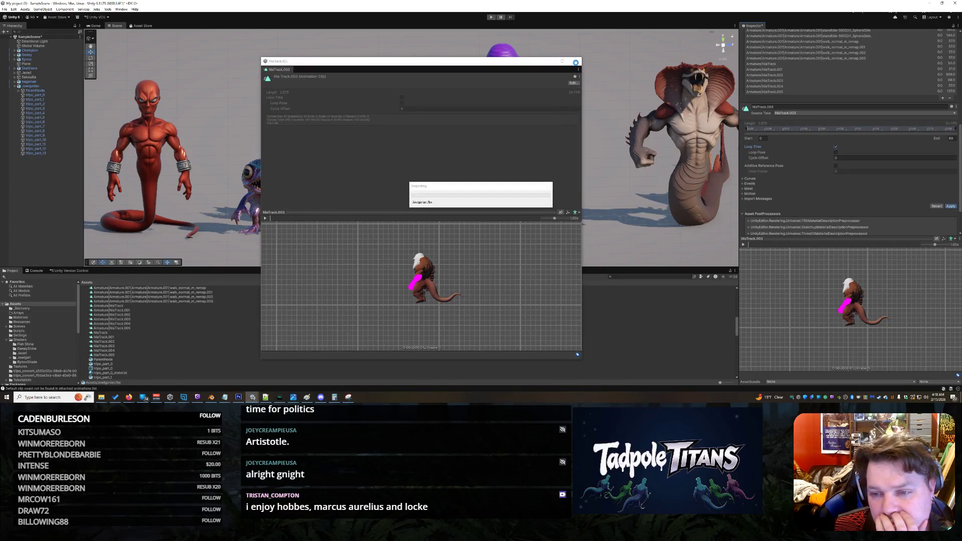
{"action": "left_click", "coordinate": [575, 62]}
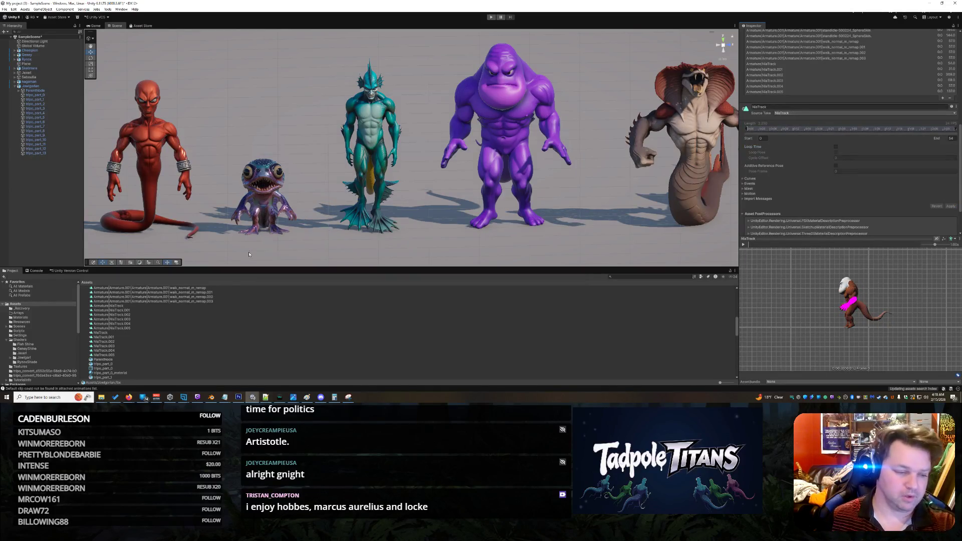
{"action": "scroll", "coordinate": [128, 321], "scroll_direction": "up", "scroll_amount": 5}
{"action": "left_click", "coordinate": [84, 330]}
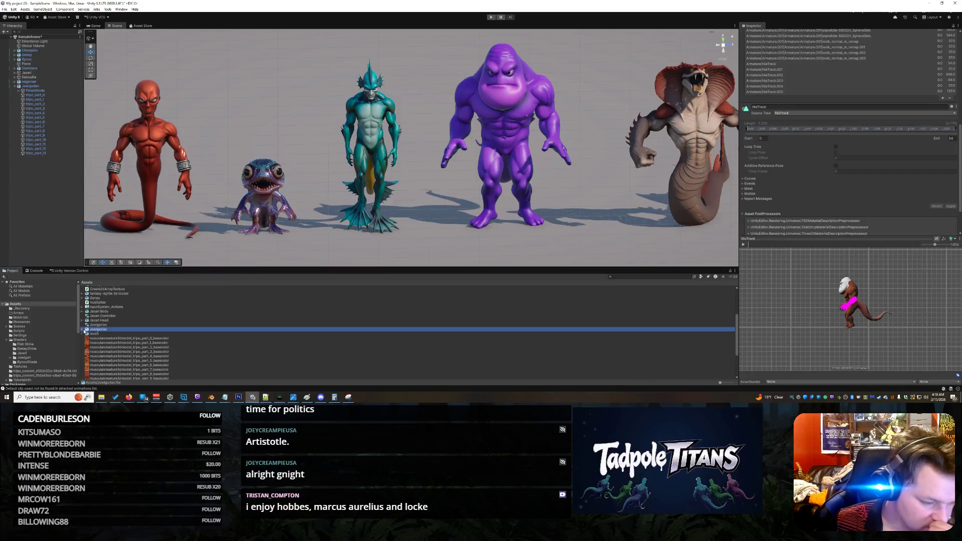
Select the Jaxari Body model and expand it to show its animation clips.
{"action": "left_click", "coordinate": [95, 322]}
{"action": "left_click", "coordinate": [89, 316]}
{"action": "left_click", "coordinate": [82, 311]}
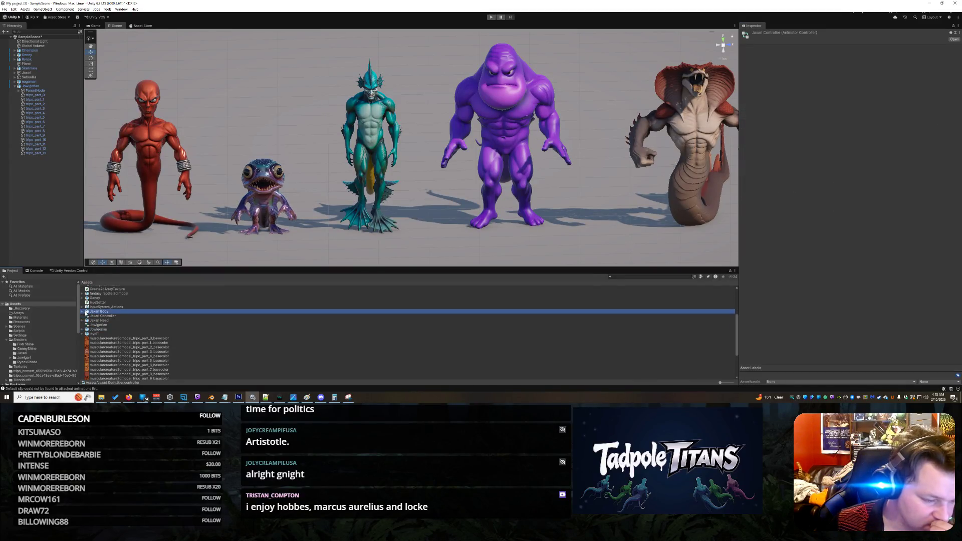
{"action": "left_click", "coordinate": [82, 311]}
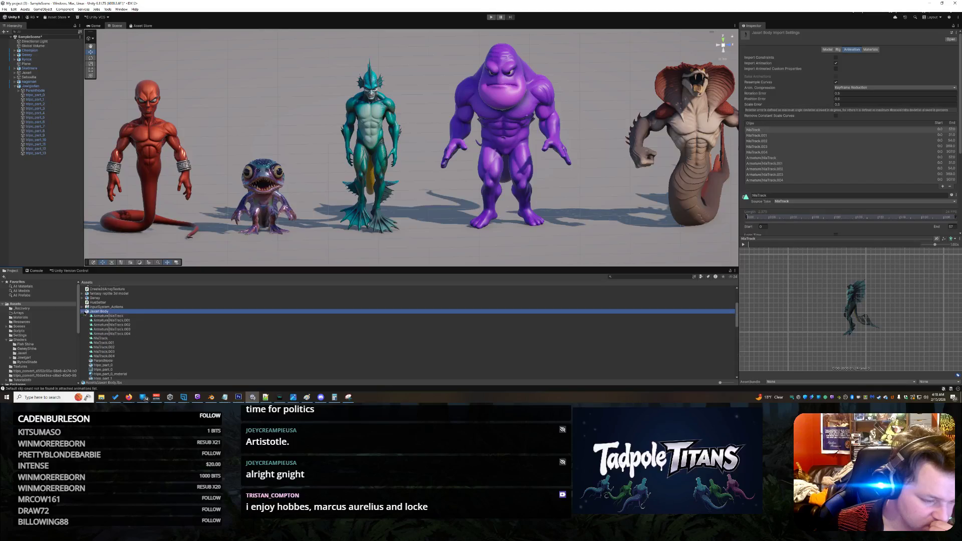
Preview the NlaTrack.002, NlaTrack.003 and NlaTrack.004 animation clips.
{"action": "left_click", "coordinate": [116, 347]}
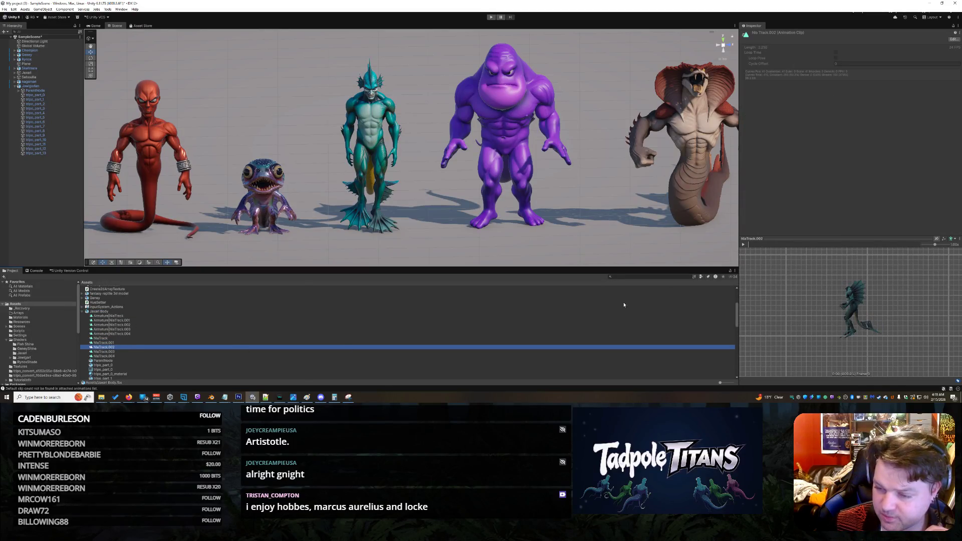
{"action": "left_click", "coordinate": [743, 245]}
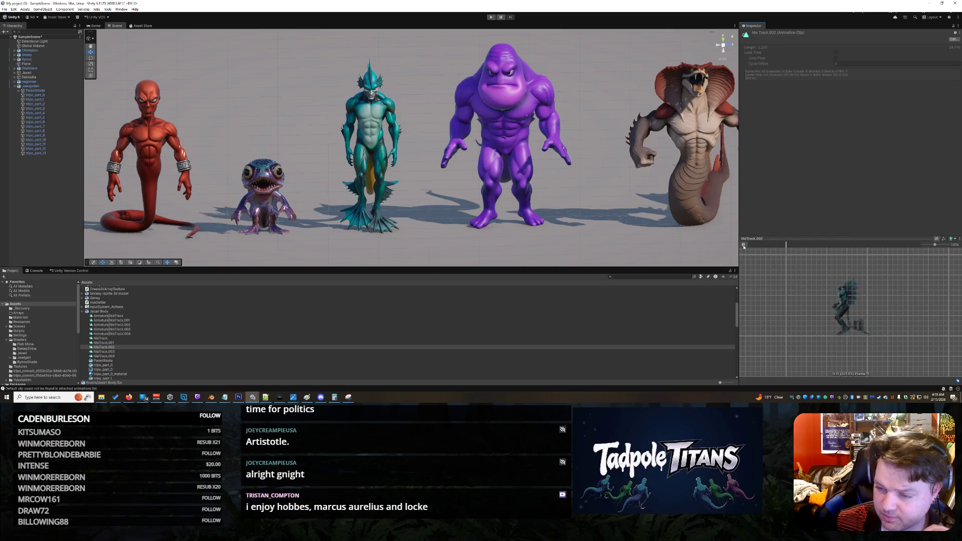
{"action": "left_click", "coordinate": [136, 351]}
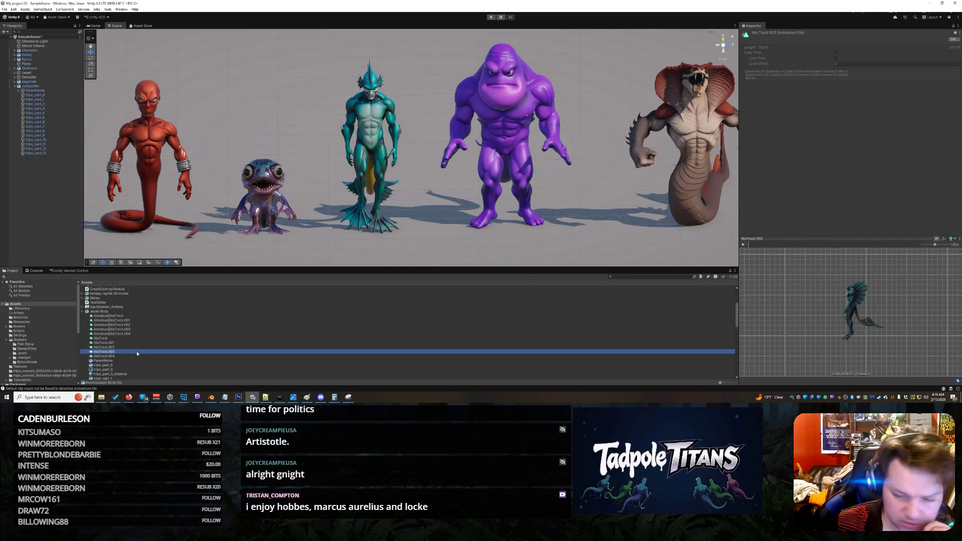
{"action": "left_click", "coordinate": [743, 244]}
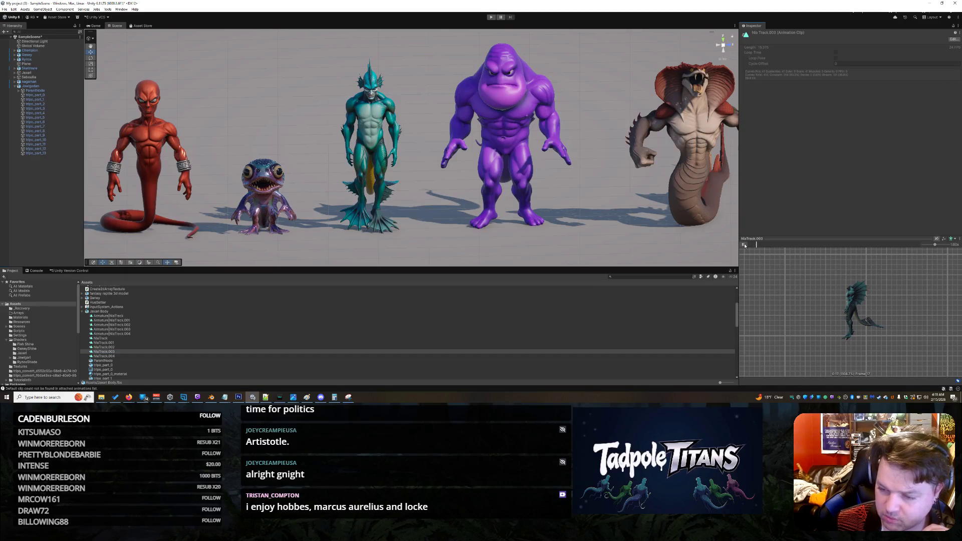
{"action": "left_click", "coordinate": [116, 356]}
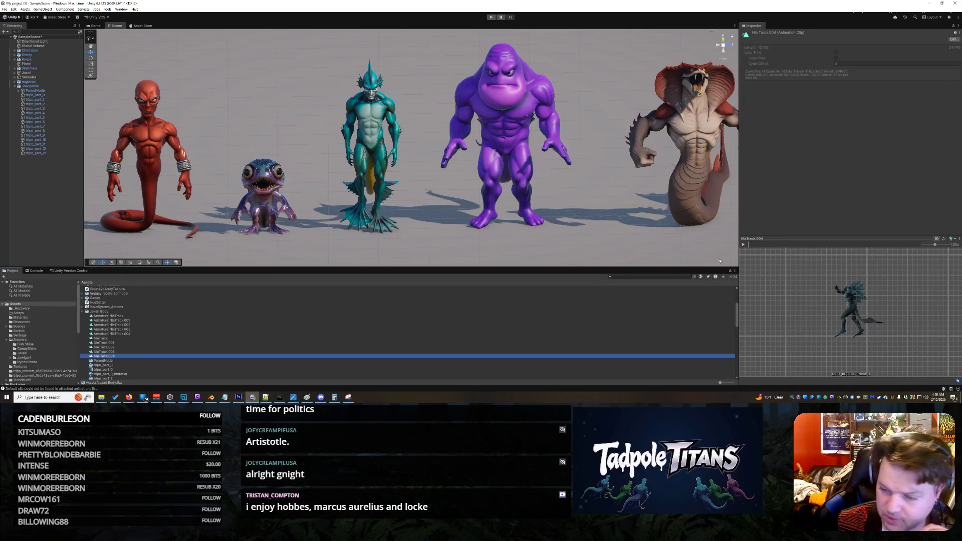
{"action": "left_click", "coordinate": [743, 244]}
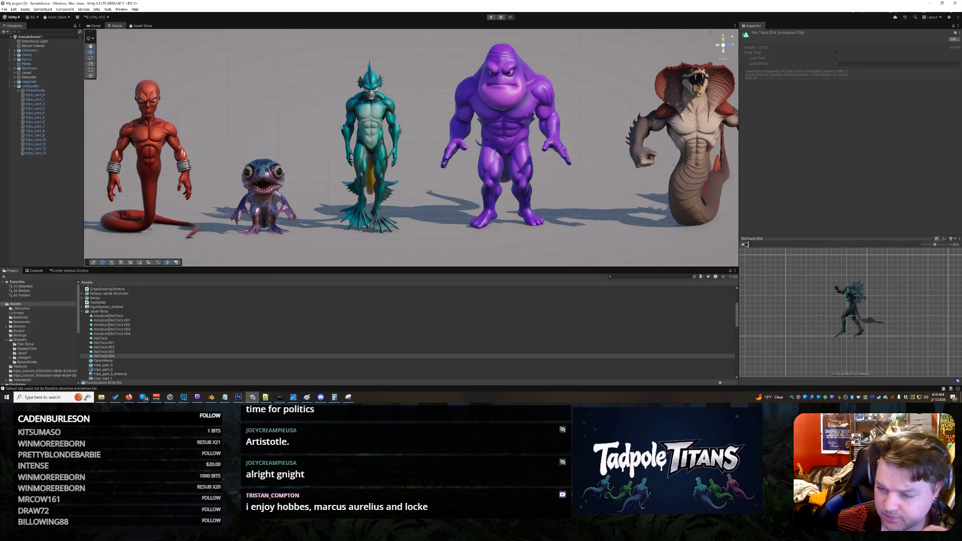
Turn on Loop Time for NlaTrack.004, apply the reimport, and enter Play mode.
{"action": "right_click", "coordinate": [116, 356]}
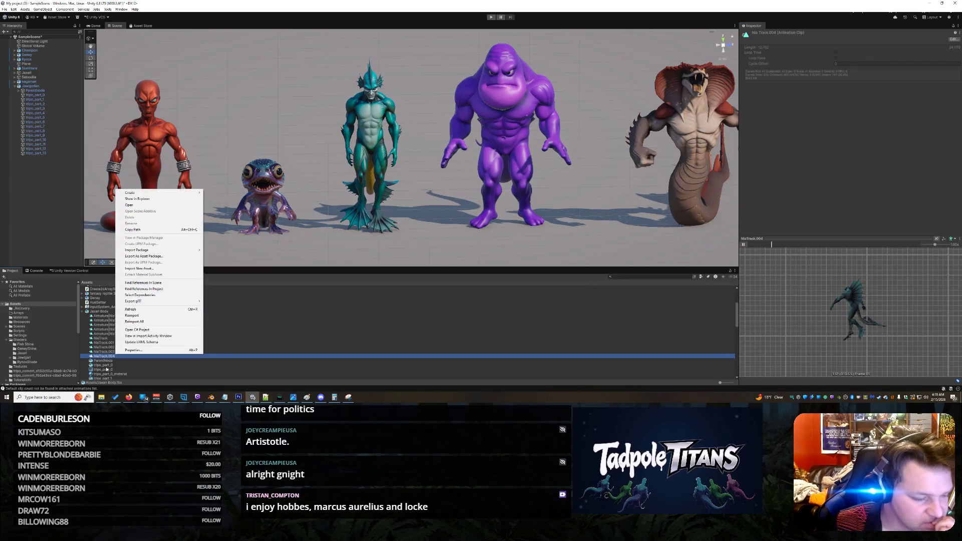
{"action": "left_click", "coordinate": [133, 349]}
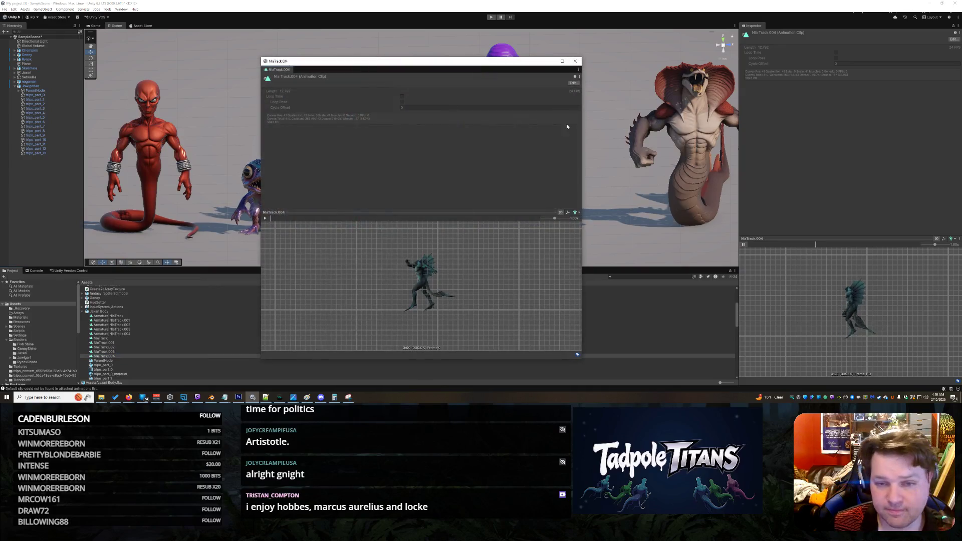
{"action": "left_click", "coordinate": [574, 84]}
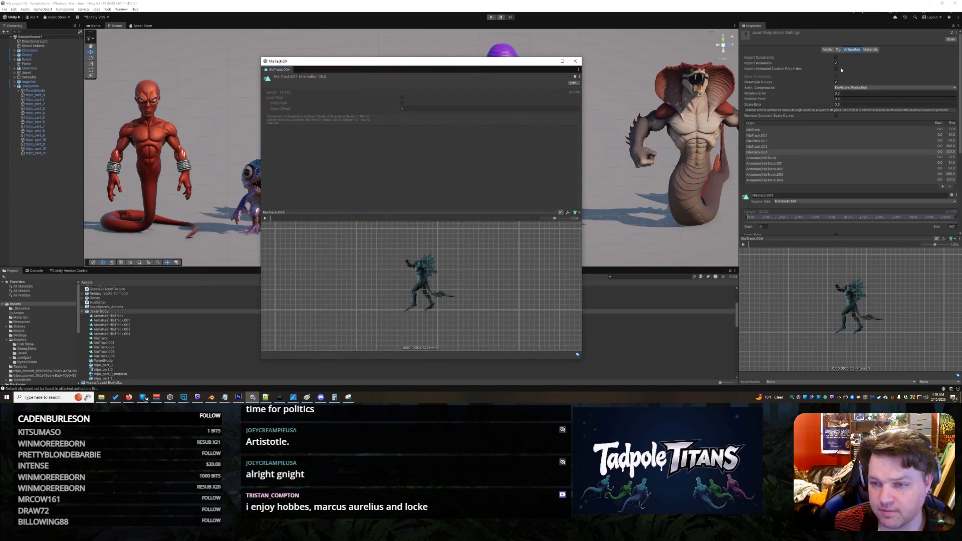
{"action": "scroll", "coordinate": [851, 75], "scroll_direction": "down", "scroll_amount": 3}
{"action": "left_click", "coordinate": [836, 190]}
{"action": "scroll", "coordinate": [929, 232], "scroll_direction": "down", "scroll_amount": 1}
{"action": "left_click", "coordinate": [947, 218]}
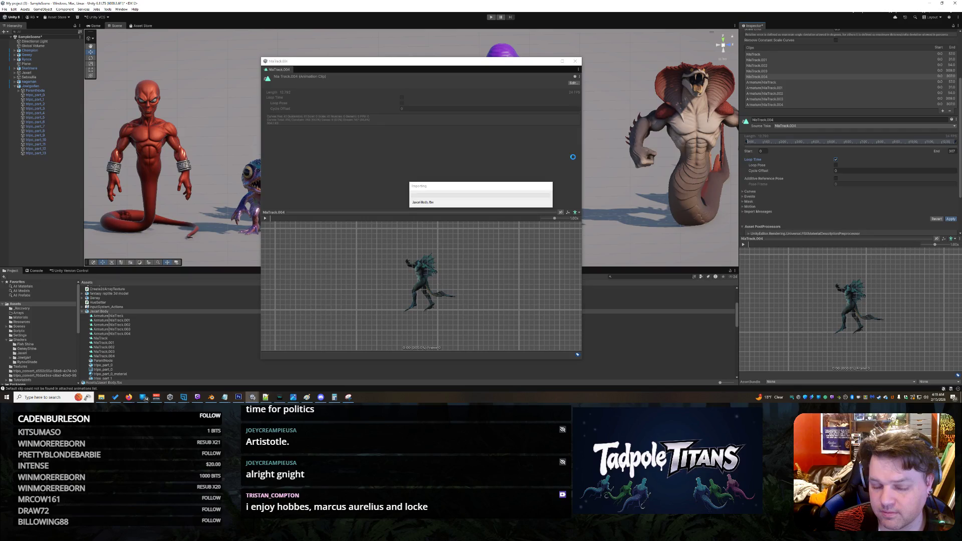
{"action": "key", "text": "ctrl+p"}
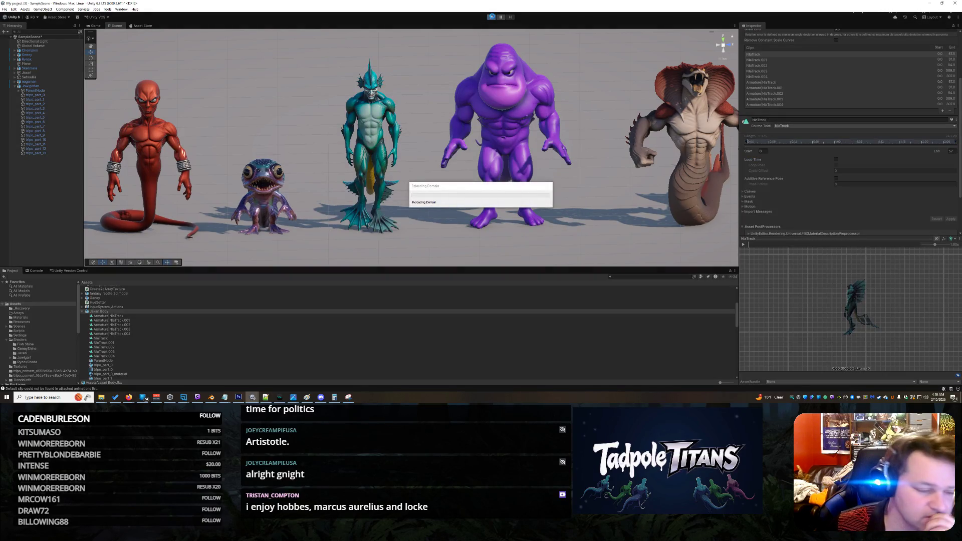
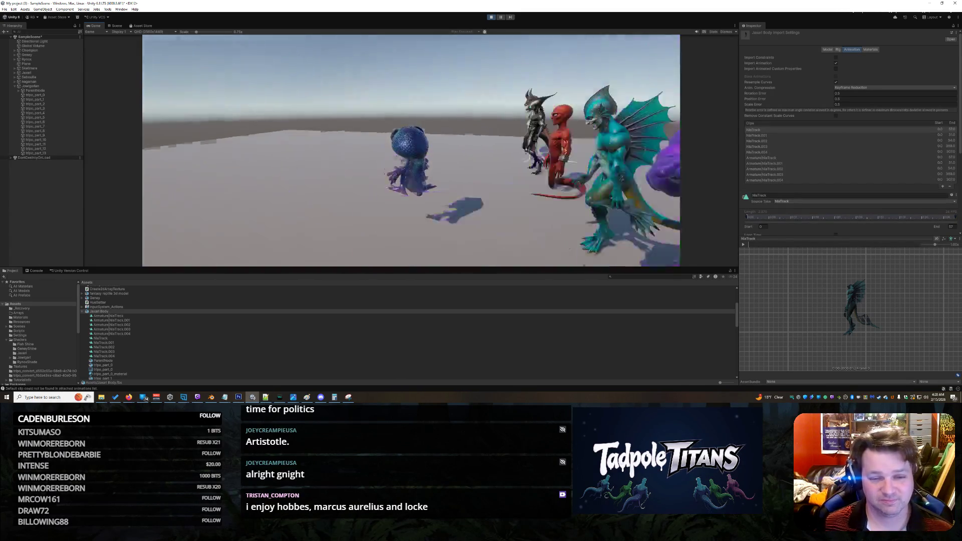
Exit Play mode and return to editing the nine-creature lineup in the Scene view.
{"action": "left_click", "coordinate": [490, 18]}
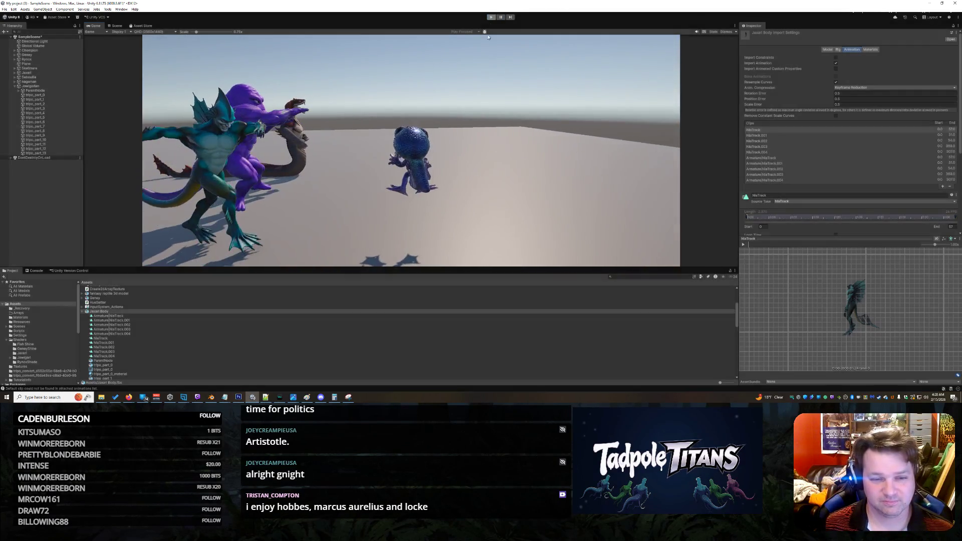
{"action": "scroll", "coordinate": [246, 186], "scroll_direction": "up", "scroll_amount": 5}
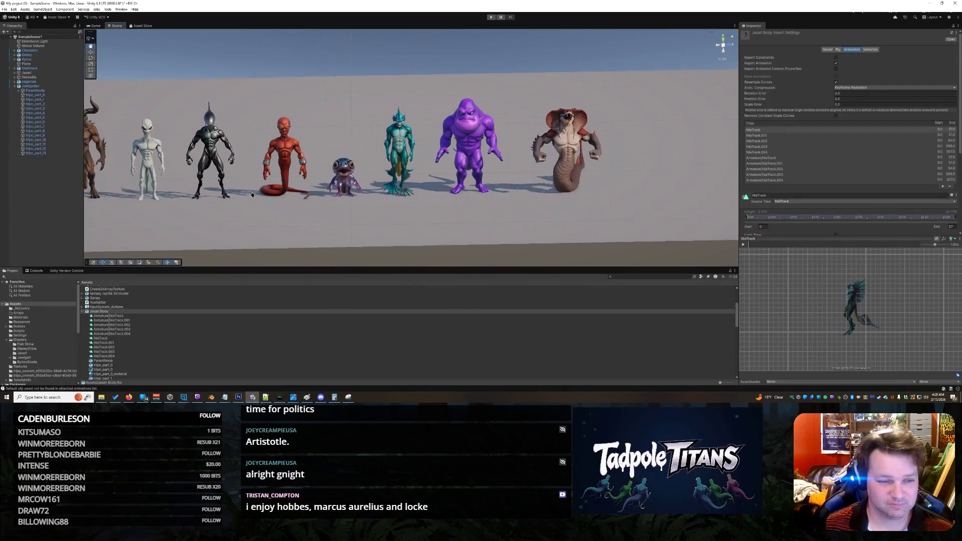
Inspect the lineup up close, selecting the Rynox alien, the ground Plane and the Skellmare alien.
{"action": "left_click", "coordinate": [410, 159]}
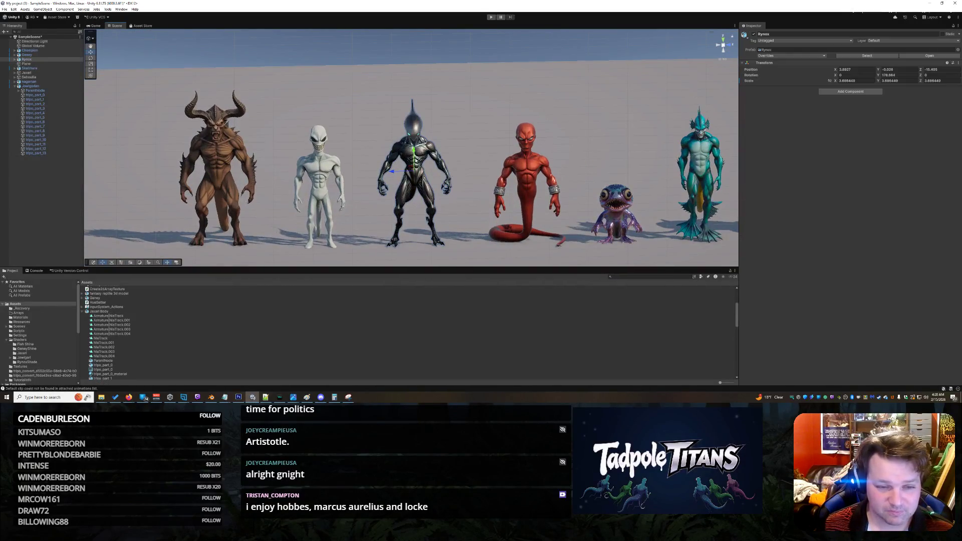
{"action": "left_click_drag", "start_coordinate": [442, 169], "coordinate": [431, 156]}
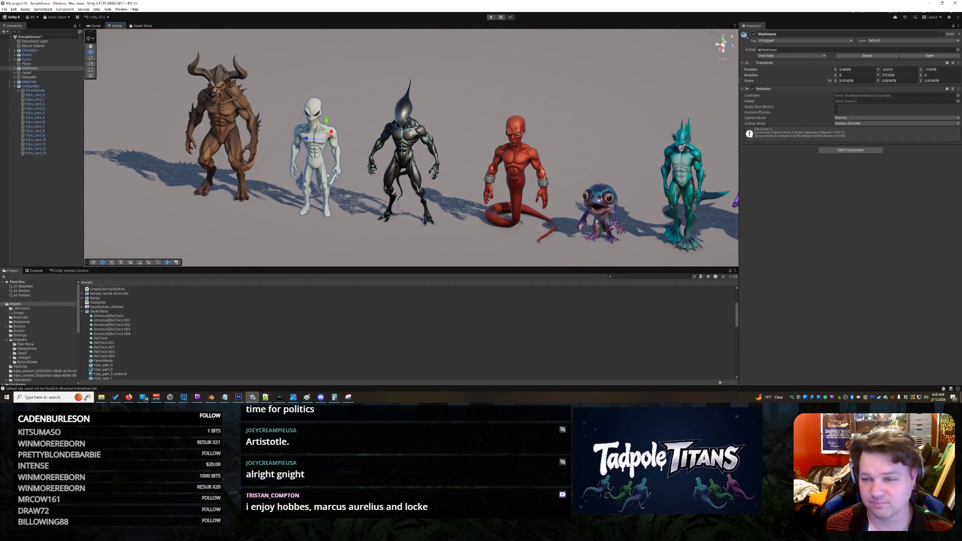
{"action": "left_click_drag", "start_coordinate": [343, 178], "coordinate": [353, 181]}
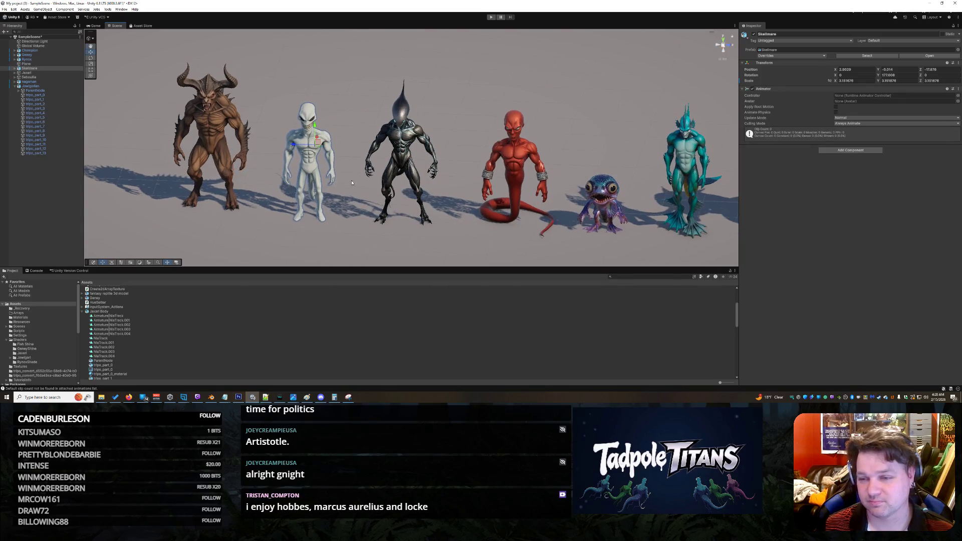
{"action": "scroll", "coordinate": [329, 192], "scroll_direction": "up", "scroll_amount": 3}
{"action": "left_click", "coordinate": [301, 150]}
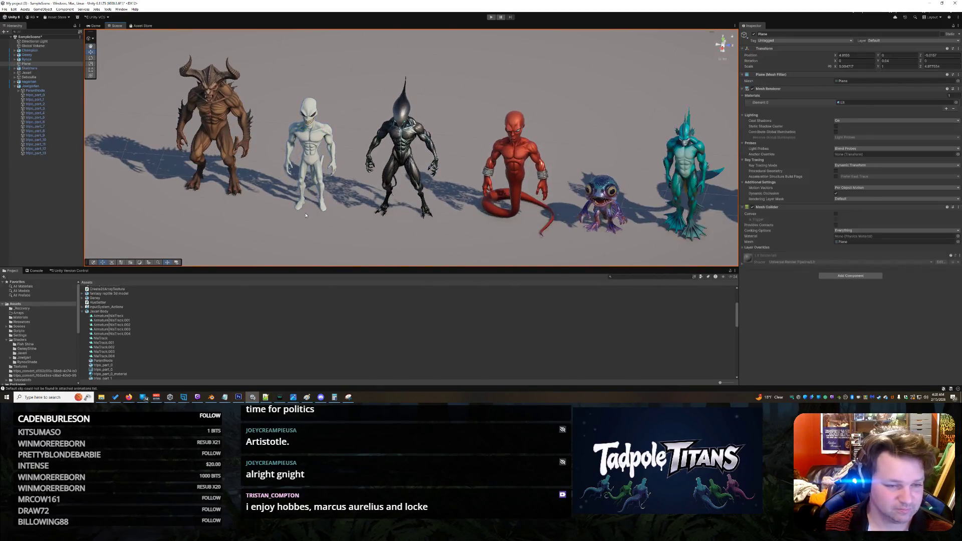
{"action": "left_click", "coordinate": [300, 150]}
{"action": "scroll", "coordinate": [286, 181], "scroll_direction": "up", "scroll_amount": 2}
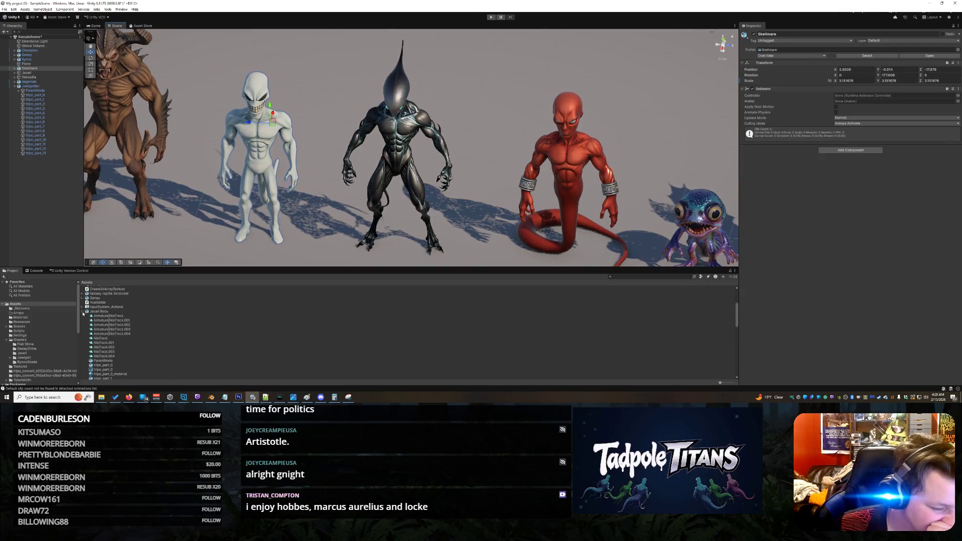
Collapse the Jaxari Body asset folder and orbit to a low frontal view of the lineup.
{"action": "left_click", "coordinate": [83, 311]}
{"action": "scroll", "coordinate": [308, 204], "scroll_direction": "down", "scroll_amount": 5}
{"action": "mouse_move", "coordinate": [307, 204]}
{"action": "left_mouse_down"}
{"action": "mouse_move", "coordinate": [553, 148]}
{"action": "mouse_move", "coordinate": [593, 150]}
{"action": "mouse_move", "coordinate": [538, 170]}
{"action": "mouse_move", "coordinate": [551, 188]}
{"action": "left_mouse_up"}
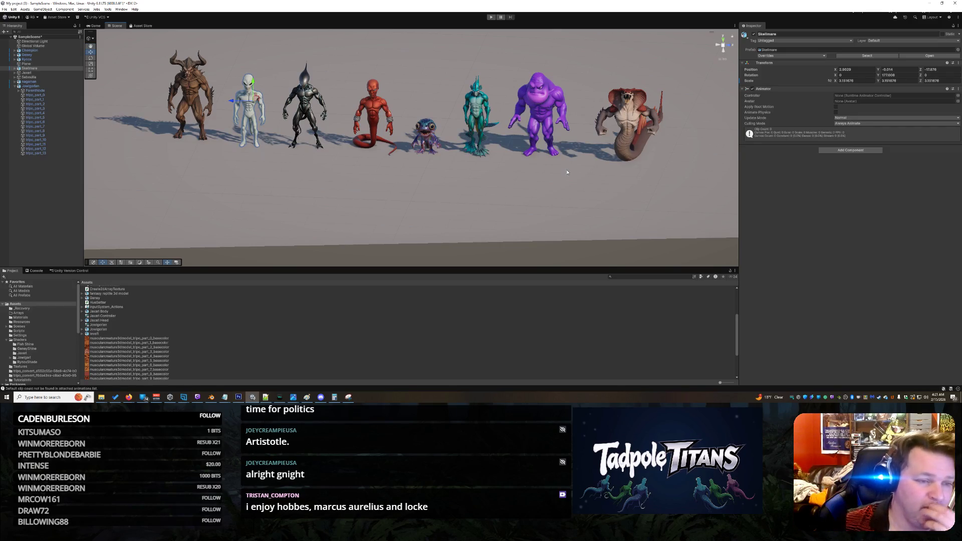
{"action": "right_click", "coordinate": [185, 91]}
{"action": "left_click", "coordinate": [197, 86]}
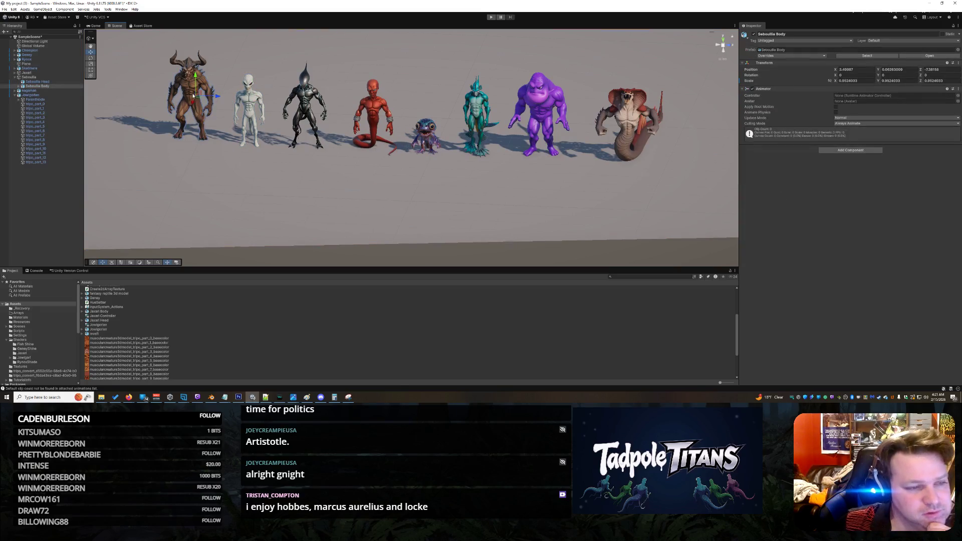
{"action": "left_click", "coordinate": [309, 182]}
{"action": "left_click", "coordinate": [620, 118]}
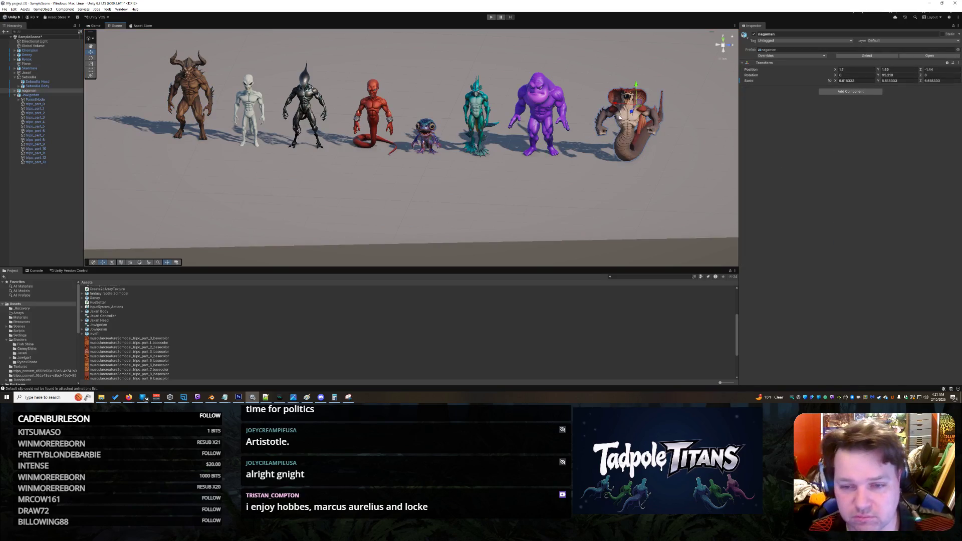
{"action": "left_click", "coordinate": [583, 199]}
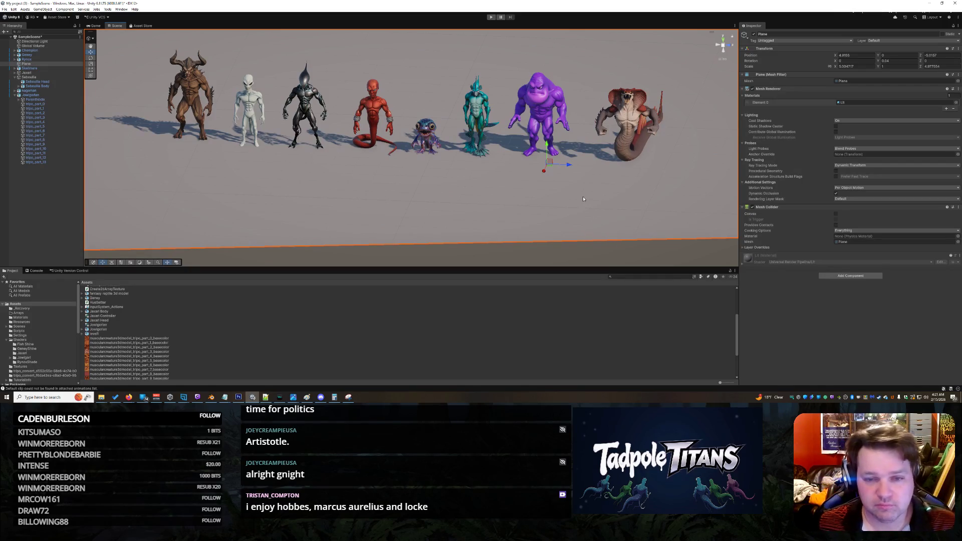
{"action": "left_click", "coordinate": [549, 110]}
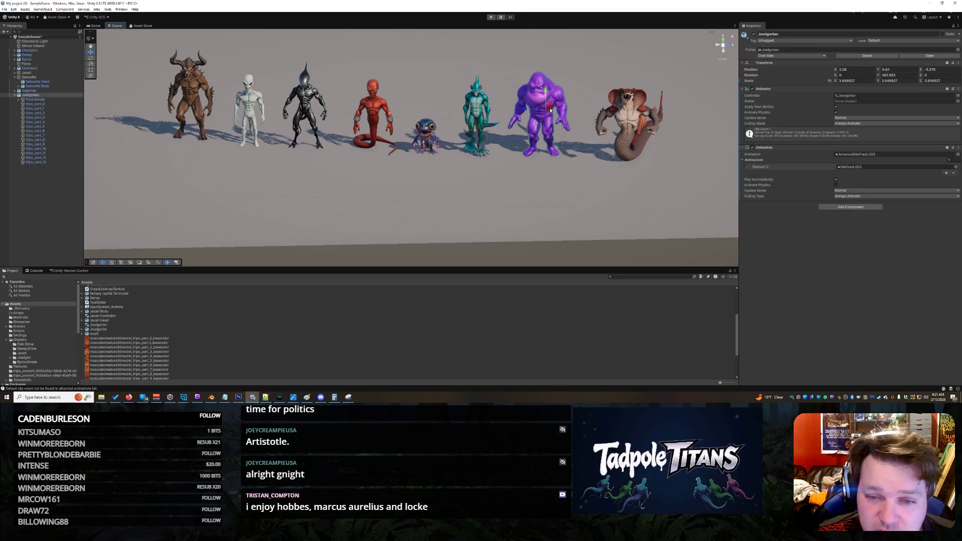
{"action": "left_click", "coordinate": [541, 116]}
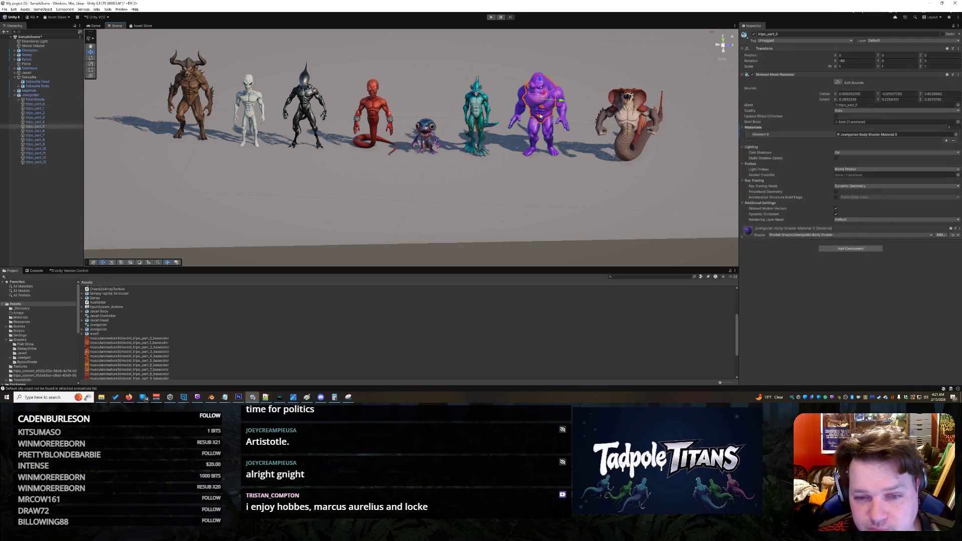
{"action": "left_click", "coordinate": [508, 60]}
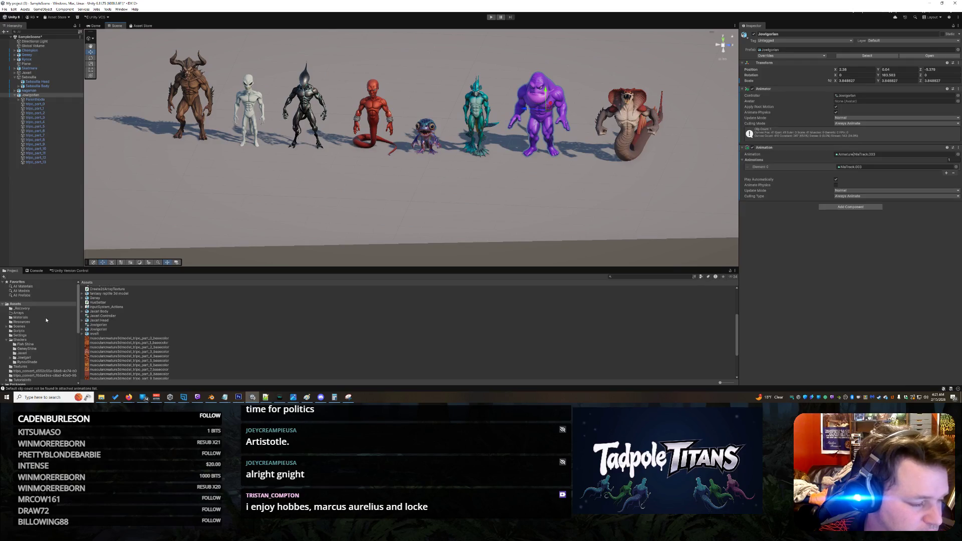
{"action": "left_click", "coordinate": [21, 339]}
In the Jowigarl shader folder, shift hue and lower saturation on all 14 Jowigorian body materials.
{"action": "left_click", "coordinate": [24, 358]}
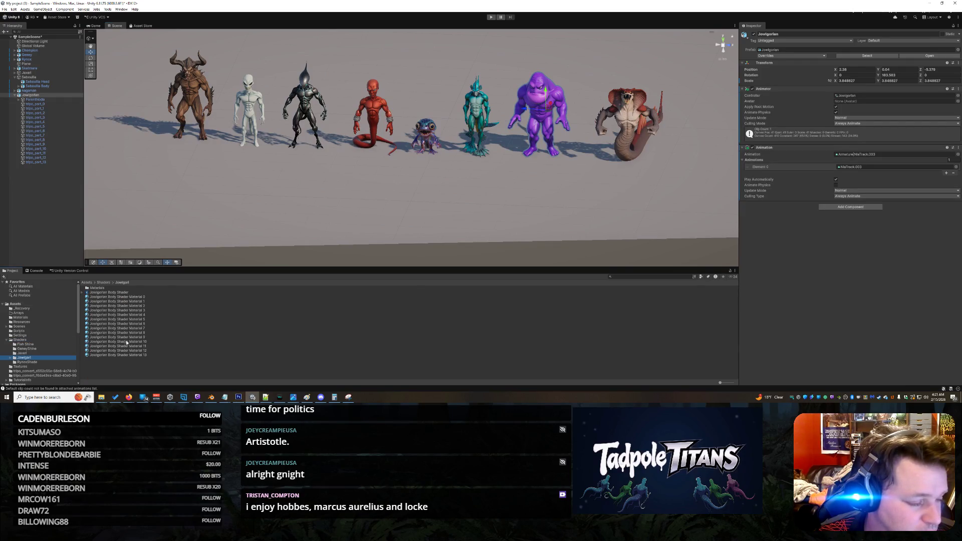
{"action": "left_click", "coordinate": [155, 373]}
{"action": "left_click", "coordinate": [130, 297]}
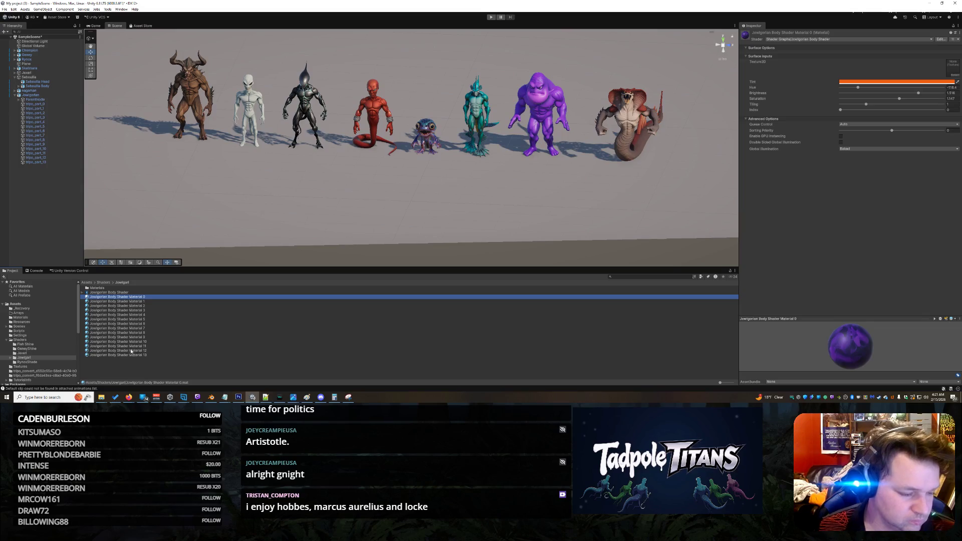
{"action": "left_click", "coordinate": [130, 355], "text": "shift"}
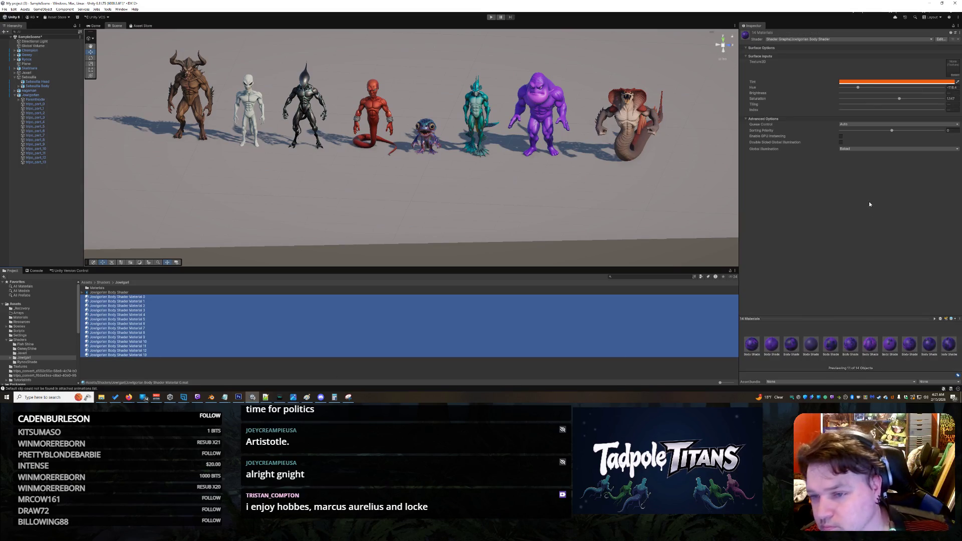
{"action": "left_click_drag", "start_coordinate": [858, 90], "coordinate": [890, 93]}
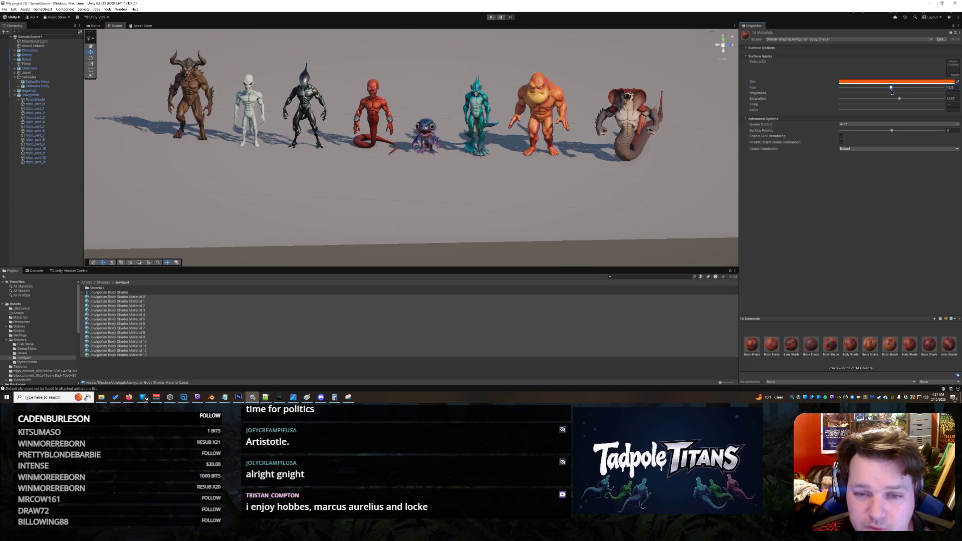
{"action": "mouse_move", "coordinate": [898, 99]}
{"action": "left_mouse_down"}
{"action": "mouse_move", "coordinate": [897, 89]}
{"action": "mouse_move", "coordinate": [875, 99]}
{"action": "left_mouse_up"}
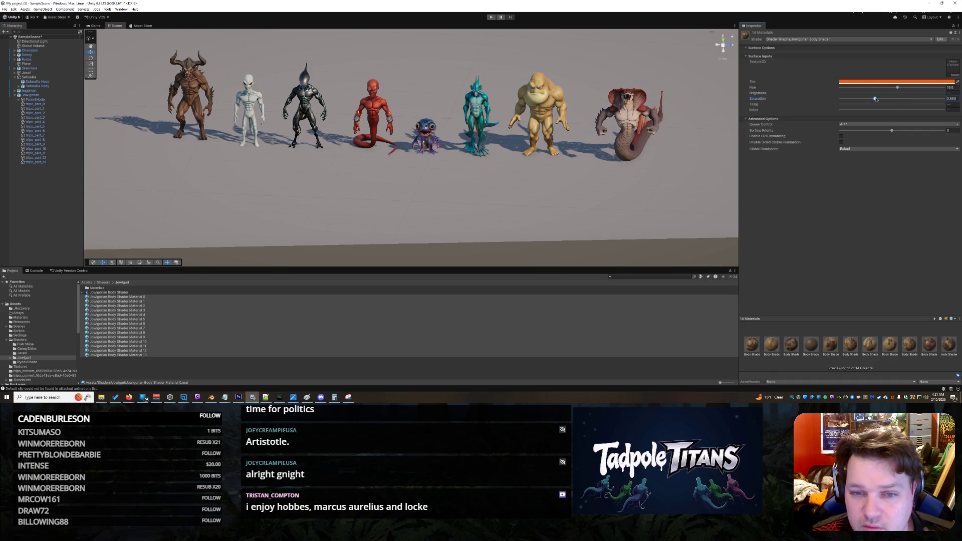
Select the ground Plane and frame it in the Scene view.
{"action": "left_click", "coordinate": [612, 216]}
{"action": "key", "text": "f"}
{"action": "right_click", "coordinate": [643, 226]}
{"action": "left_click", "coordinate": [460, 187]}
{"action": "scroll", "coordinate": [460, 187], "scroll_direction": "down", "scroll_amount": 10}
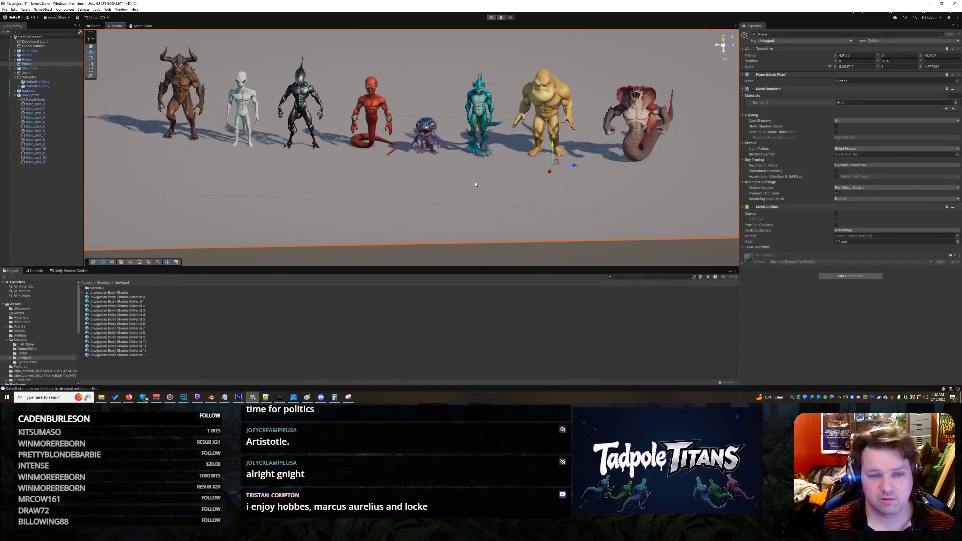
Tilt and zoom the Scene view so the creatures appear lower in frame.
{"action": "mouse_move", "coordinate": [461, 163]}
{"action": "left_mouse_down"}
{"action": "mouse_move", "coordinate": [540, 168]}
{"action": "mouse_move", "coordinate": [590, 156]}
{"action": "mouse_move", "coordinate": [463, 183]}
{"action": "mouse_move", "coordinate": [350, 177]}
{"action": "mouse_move", "coordinate": [482, 167]}
{"action": "left_mouse_up"}
{"action": "scroll", "coordinate": [426, 175], "scroll_direction": "up", "scroll_amount": 5}
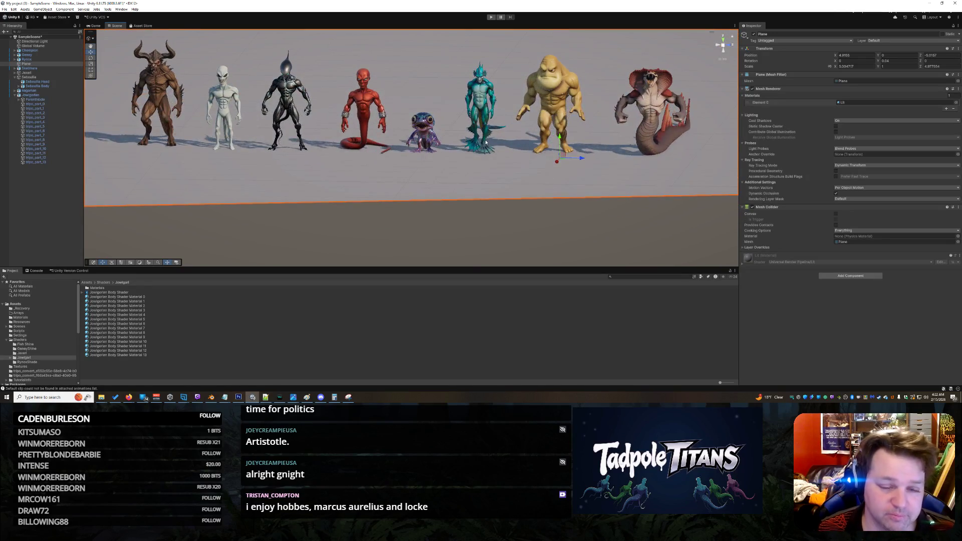
{"action": "scroll", "coordinate": [487, 142], "scroll_direction": "up", "scroll_amount": 3}
{"action": "scroll", "coordinate": [488, 136], "scroll_direction": "down", "scroll_amount": 6}
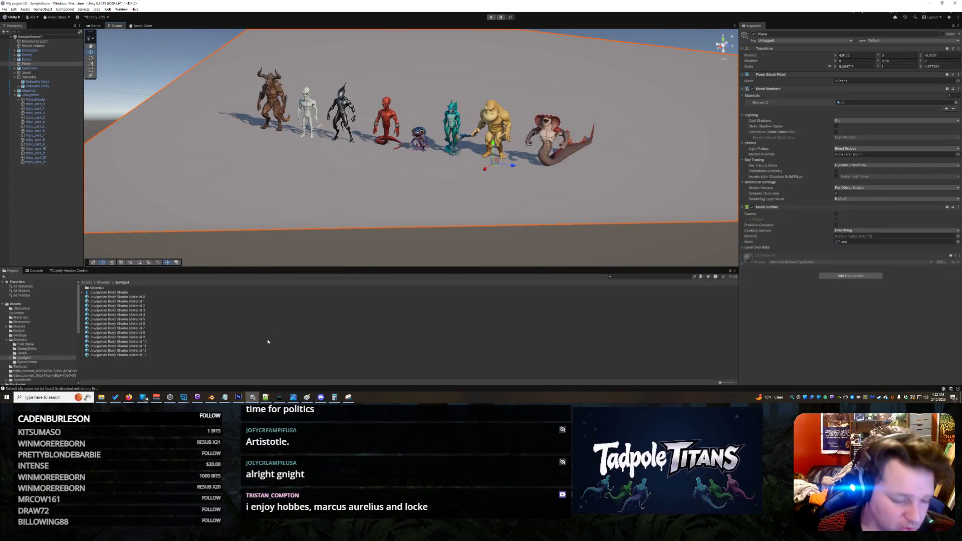
Close the Snipping Tool without saving the snip, then close the Paint reference image.
{"action": "left_click", "coordinate": [348, 396]}
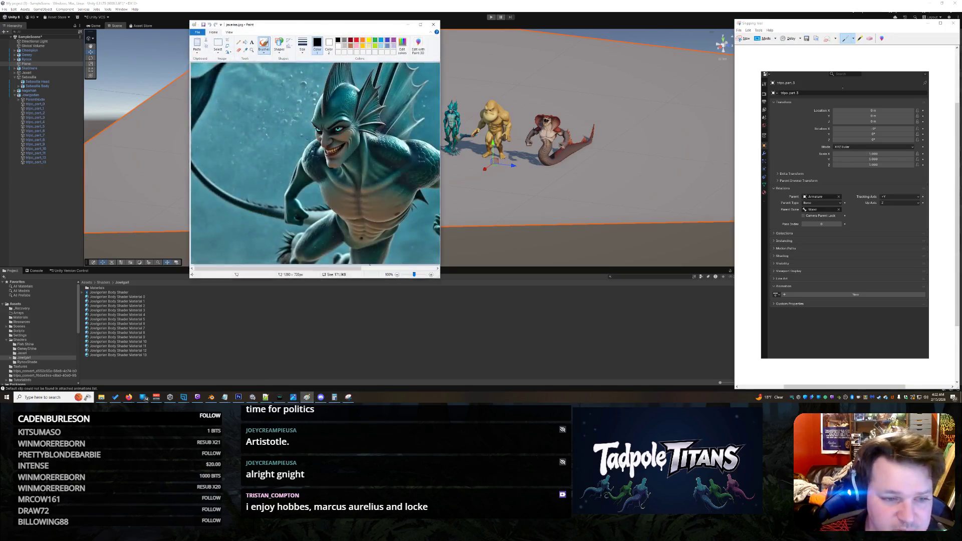
{"action": "left_click", "coordinate": [952, 23]}
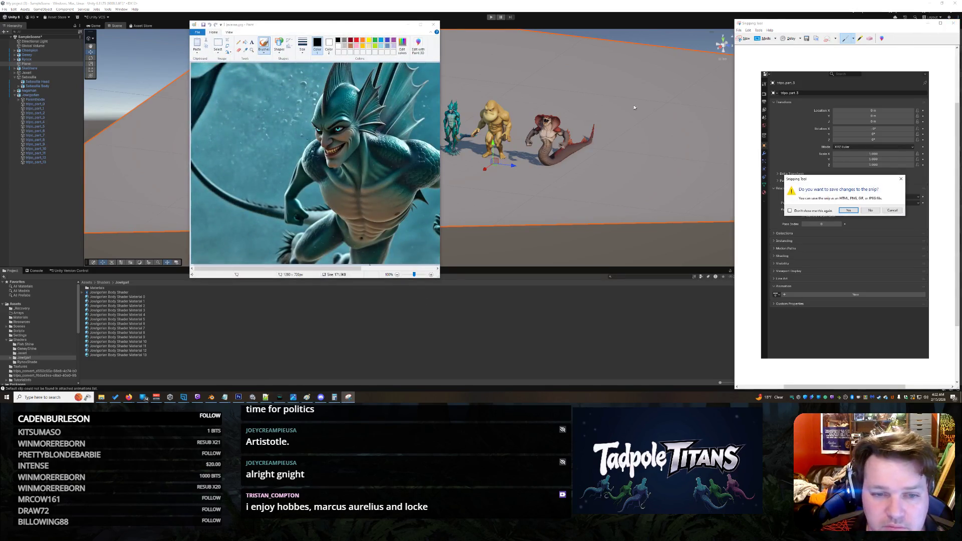
{"action": "left_click", "coordinate": [871, 210]}
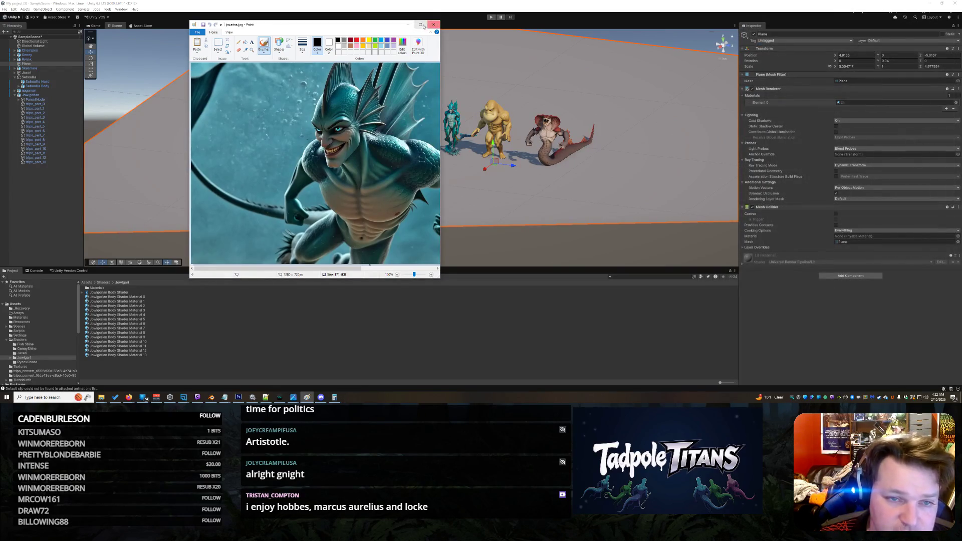
{"action": "left_click", "coordinate": [434, 24]}
{"action": "scroll", "coordinate": [561, 105], "scroll_direction": "up", "scroll_amount": 5}
Zoom in and orbit around the teal creature to view both sides and its wings.
{"action": "scroll", "coordinate": [557, 102], "scroll_direction": "up", "scroll_amount": 4}
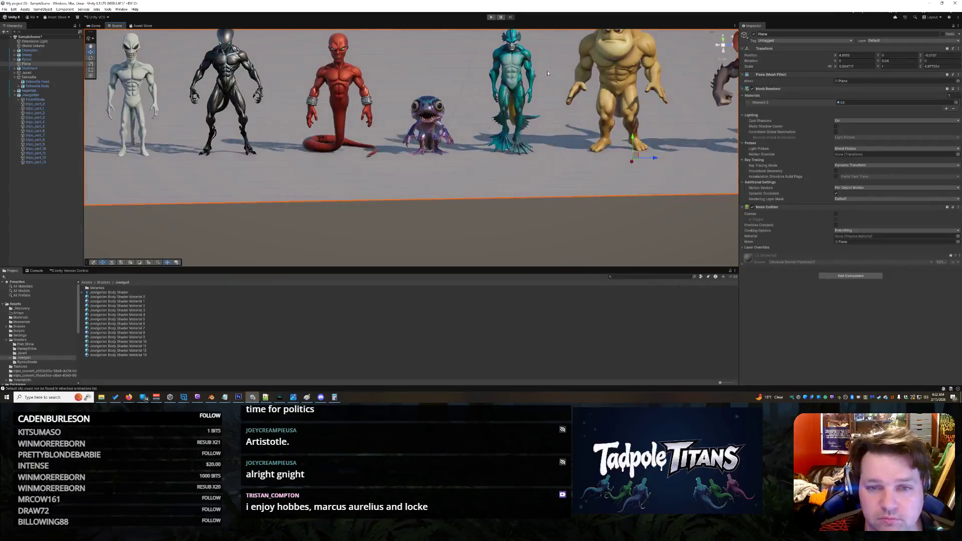
{"action": "scroll", "coordinate": [356, 235], "scroll_direction": "up", "scroll_amount": 5}
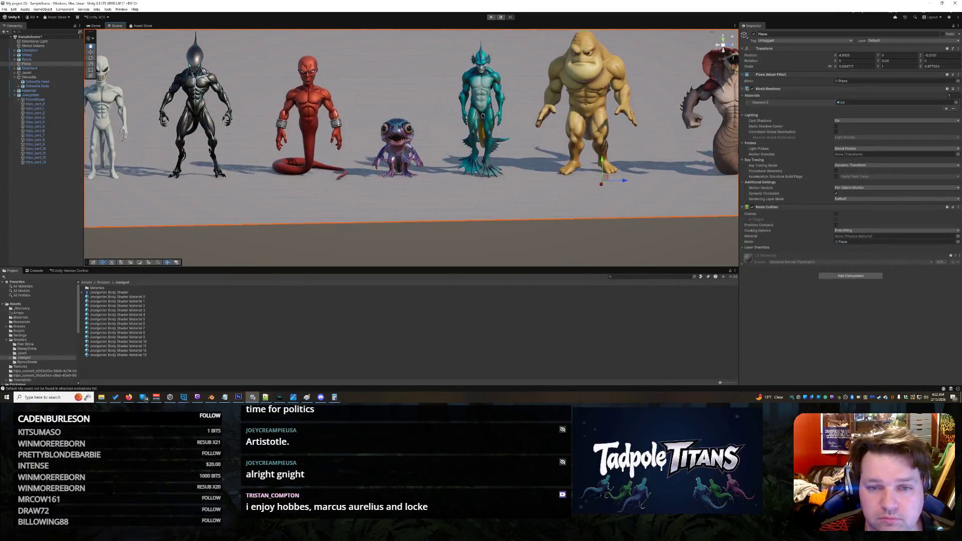
{"action": "scroll", "coordinate": [357, 235], "scroll_direction": "up", "scroll_amount": 6}
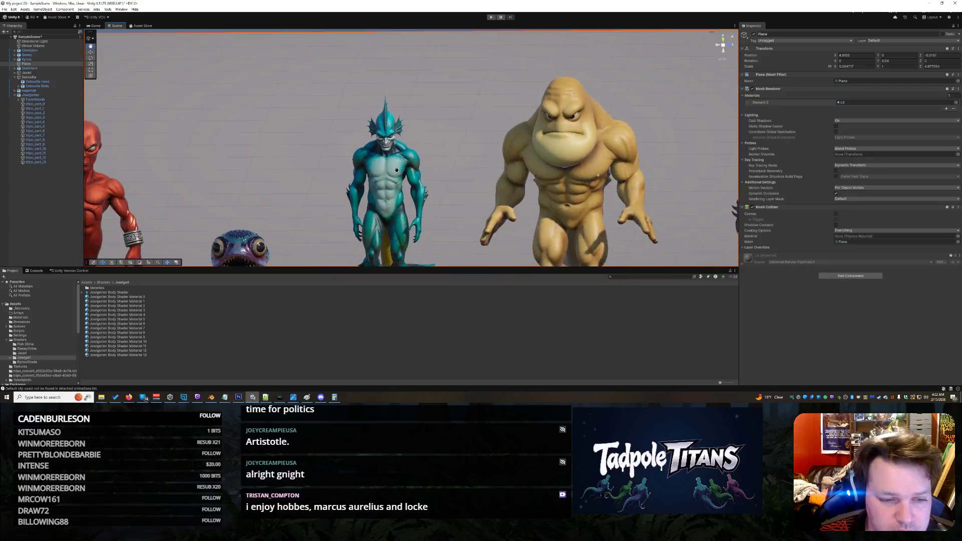
{"action": "mouse_move", "coordinate": [382, 175]}
{"action": "left_mouse_down"}
{"action": "mouse_move", "coordinate": [359, 133]}
{"action": "mouse_move", "coordinate": [411, 206]}
{"action": "mouse_move", "coordinate": [410, 185]}
{"action": "mouse_move", "coordinate": [468, 199]}
{"action": "mouse_move", "coordinate": [385, 213]}
{"action": "mouse_move", "coordinate": [518, 201]}
{"action": "mouse_move", "coordinate": [367, 276]}
{"action": "mouse_move", "coordinate": [296, 274]}
{"action": "mouse_move", "coordinate": [444, 272]}
{"action": "mouse_move", "coordinate": [467, 184]}
{"action": "mouse_move", "coordinate": [393, 201]}
{"action": "mouse_move", "coordinate": [340, 154]}
{"action": "left_mouse_up"}
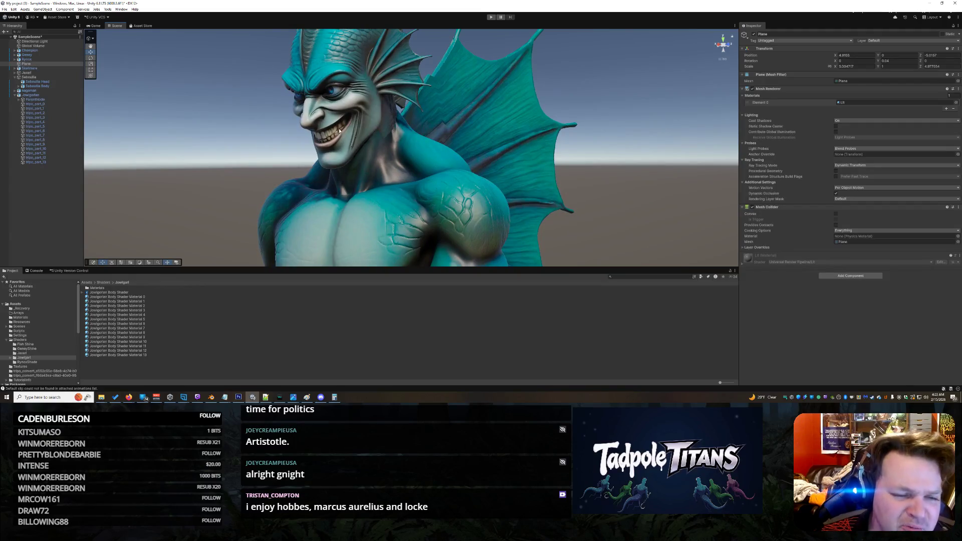
{"action": "left_click_drag", "start_coordinate": [380, 187], "coordinate": [491, 189]}
Zoom back out and pan to recentre the full creature row on the plane.
{"action": "scroll", "coordinate": [491, 189], "scroll_direction": "down", "scroll_amount": 10}
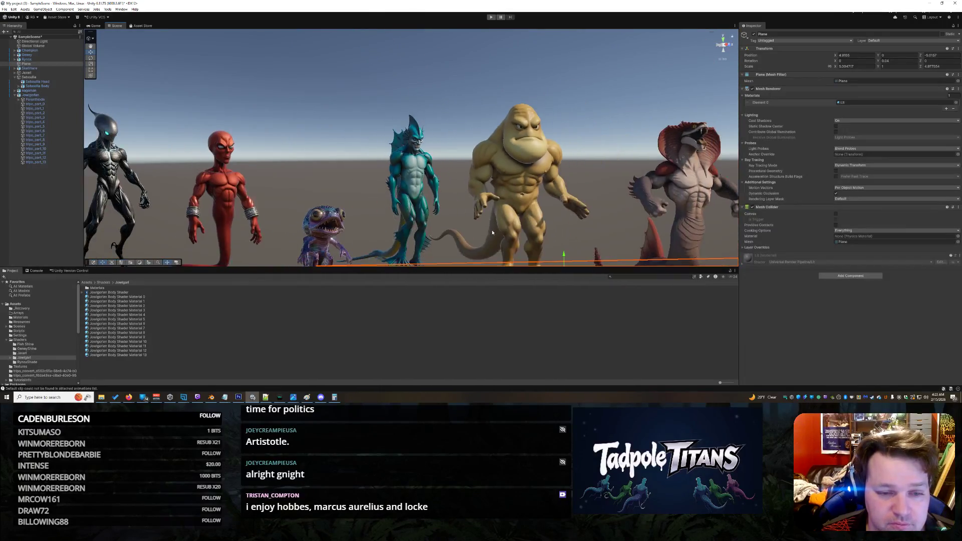
{"action": "scroll", "coordinate": [440, 228], "scroll_direction": "down", "scroll_amount": 10}
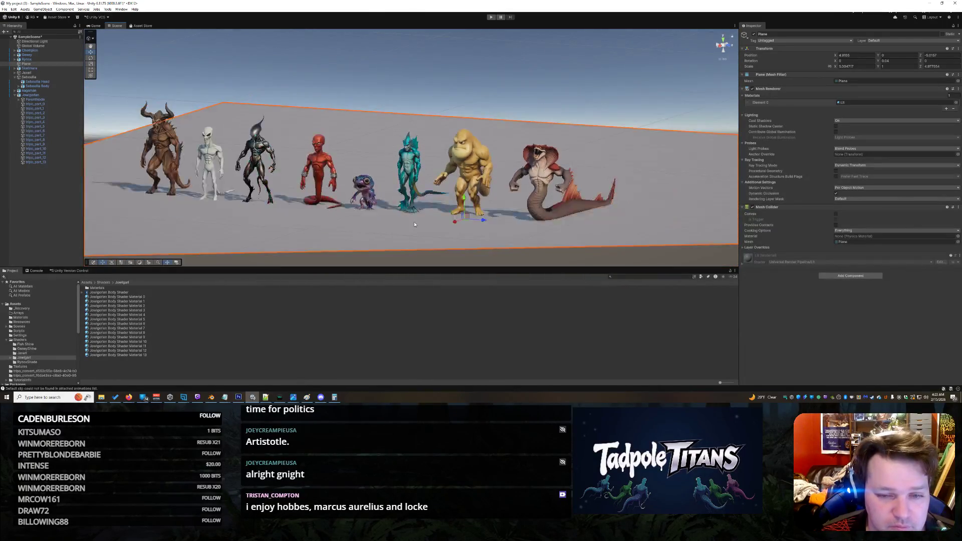
{"action": "scroll", "coordinate": [433, 235], "scroll_direction": "up", "scroll_amount": 5}
{"action": "left_click_drag", "start_coordinate": [436, 230], "coordinate": [485, 210]}
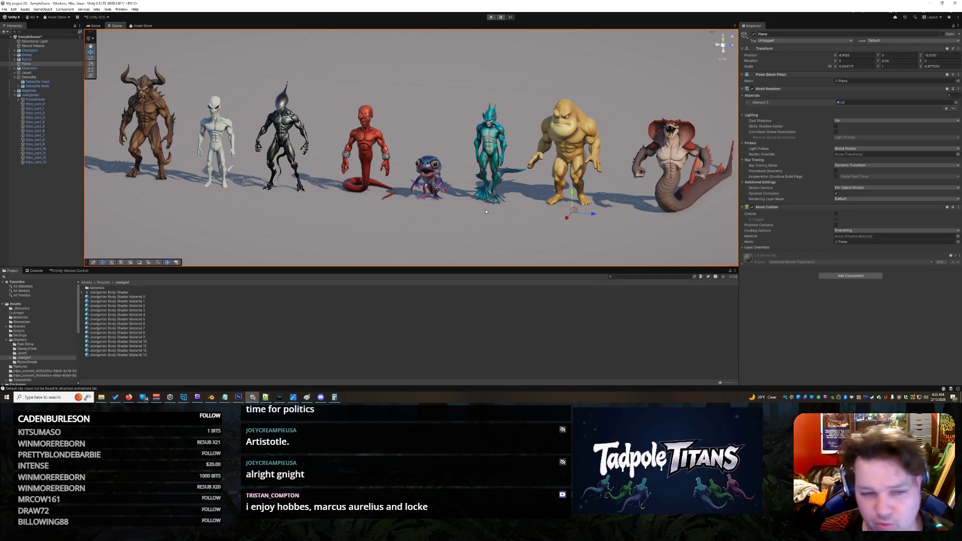
{"action": "scroll", "coordinate": [414, 120], "scroll_direction": "up", "scroll_amount": 6}
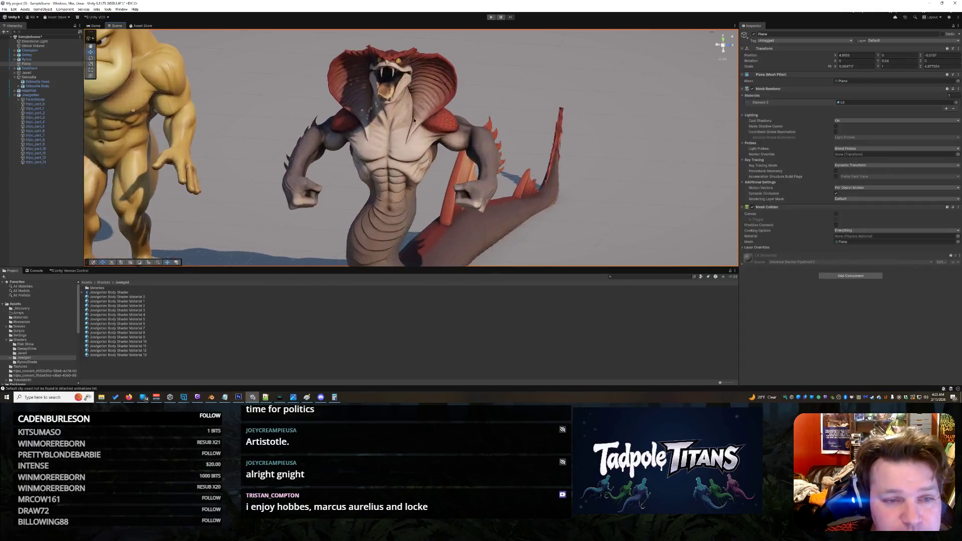
{"action": "scroll", "coordinate": [420, 185], "scroll_direction": "down", "scroll_amount": 5}
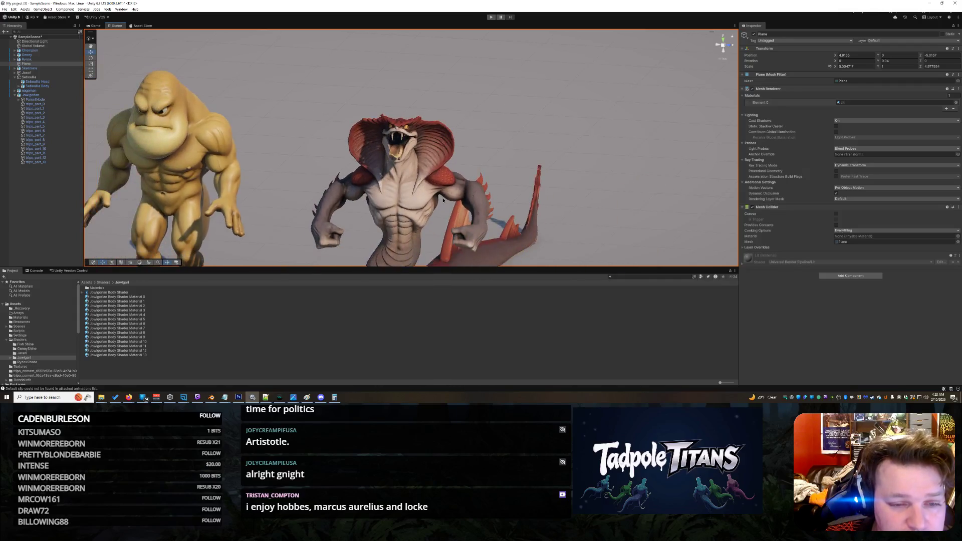
{"action": "mouse_move", "coordinate": [443, 200]}
{"action": "left_mouse_down"}
{"action": "mouse_move", "coordinate": [439, 184]}
{"action": "mouse_move", "coordinate": [357, 142]}
{"action": "mouse_move", "coordinate": [331, 180]}
{"action": "mouse_move", "coordinate": [354, 232]}
{"action": "mouse_move", "coordinate": [367, 200]}
{"action": "mouse_move", "coordinate": [542, 190]}
{"action": "mouse_move", "coordinate": [457, 188]}
{"action": "left_mouse_up"}
{"action": "left_click_drag", "start_coordinate": [470, 154], "coordinate": [537, 156]}
{"action": "scroll", "coordinate": [536, 157], "scroll_direction": "up", "scroll_amount": 2}
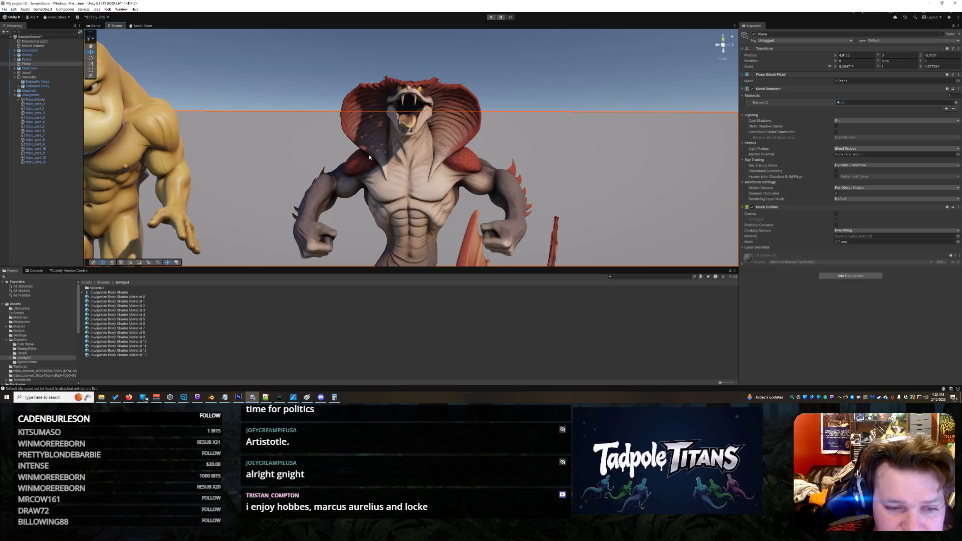
{"action": "scroll", "coordinate": [454, 158], "scroll_direction": "down", "scroll_amount": 3}
{"action": "mouse_move", "coordinate": [454, 158]}
{"action": "left_mouse_down"}
{"action": "mouse_move", "coordinate": [175, 160]}
{"action": "mouse_move", "coordinate": [564, 156]}
{"action": "left_mouse_up"}
{"action": "scroll", "coordinate": [493, 178], "scroll_direction": "down", "scroll_amount": 10}
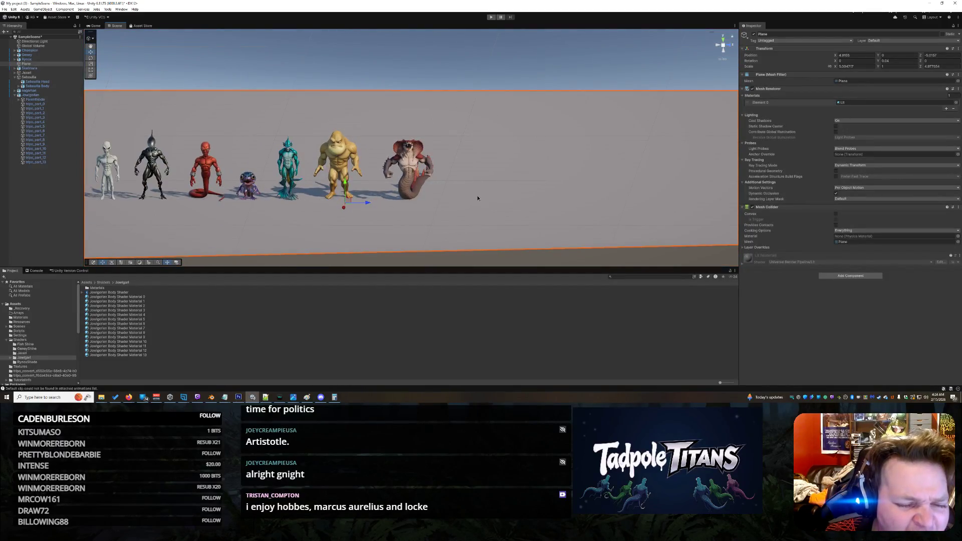
{"action": "mouse_move", "coordinate": [476, 200]}
{"action": "left_mouse_down"}
{"action": "mouse_move", "coordinate": [333, 194]}
{"action": "mouse_move", "coordinate": [481, 218]}
{"action": "left_mouse_up"}
{"action": "scroll", "coordinate": [486, 220], "scroll_direction": "up", "scroll_amount": 4}
{"action": "left_click_drag", "start_coordinate": [378, 223], "coordinate": [466, 221]}
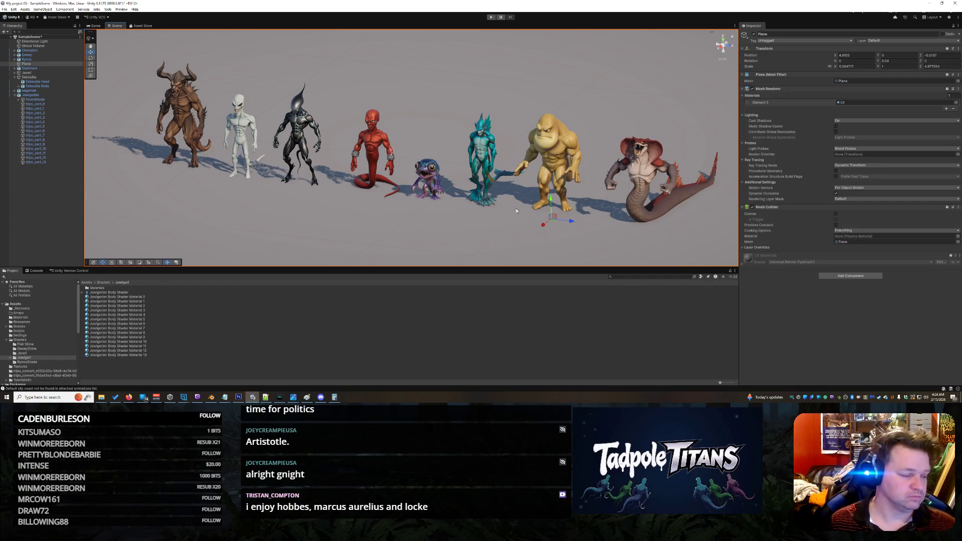
Tilt the view to show the plane's far edge and clear the ground Plane selection.
{"action": "left_click_drag", "start_coordinate": [692, 240], "coordinate": [686, 227]}
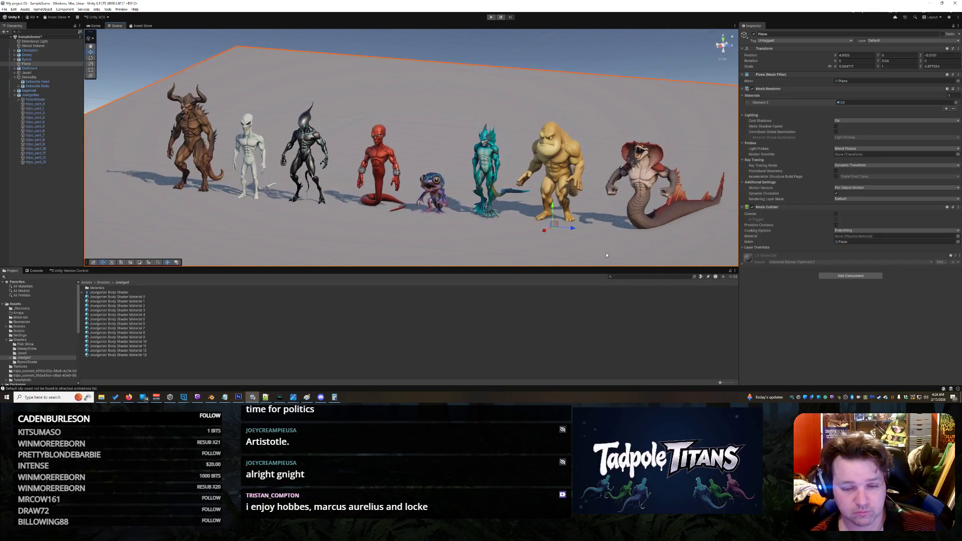
{"action": "left_click", "coordinate": [248, 41]}
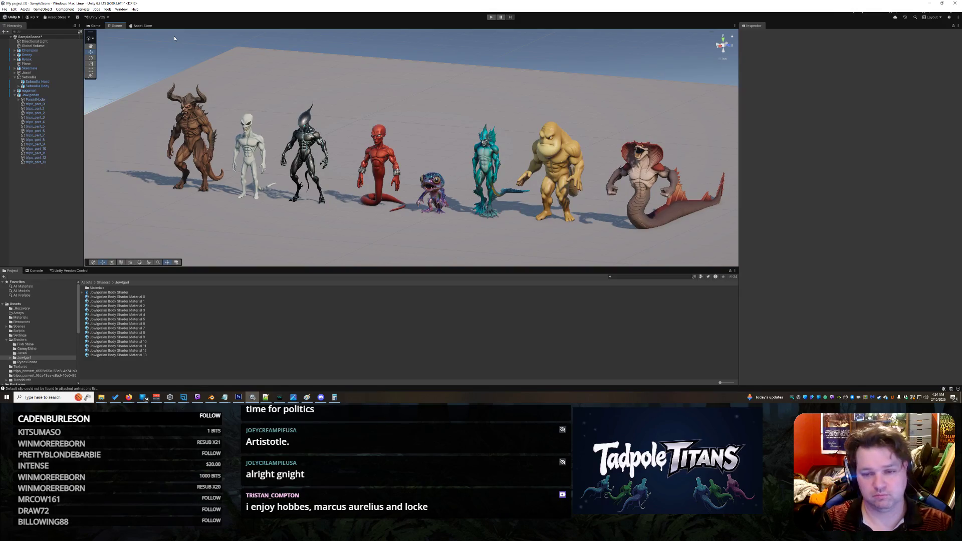